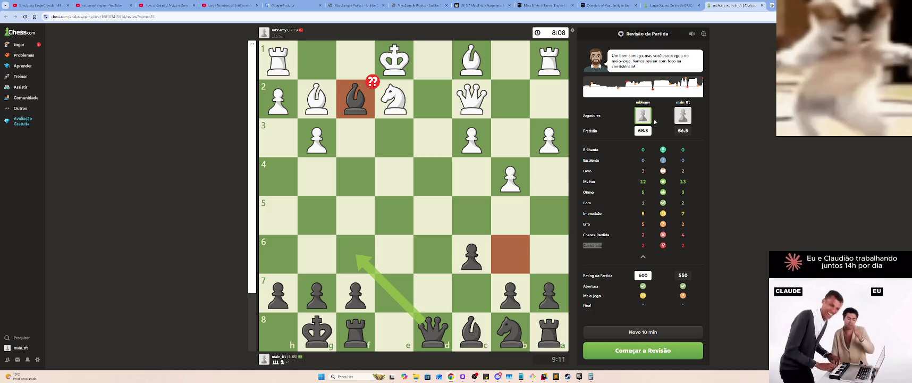
Return from Game Review to the result screen and start a fresh 10-minute game
{"action": "mouse_move", "coordinate": [655, 80]}
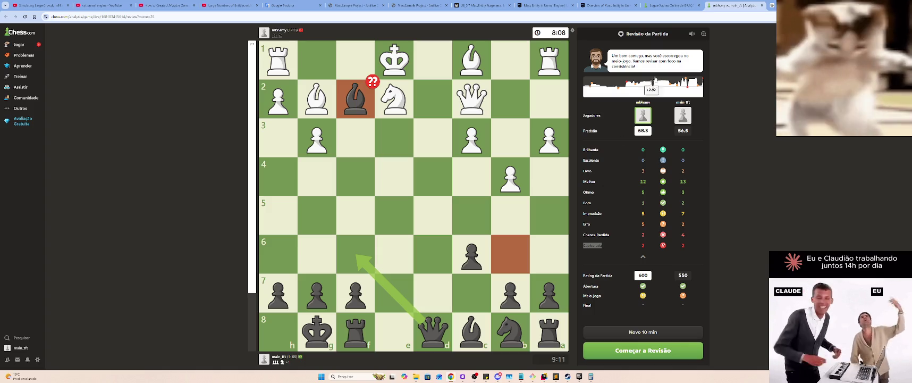
{"action": "key", "text": "alt+Left"}
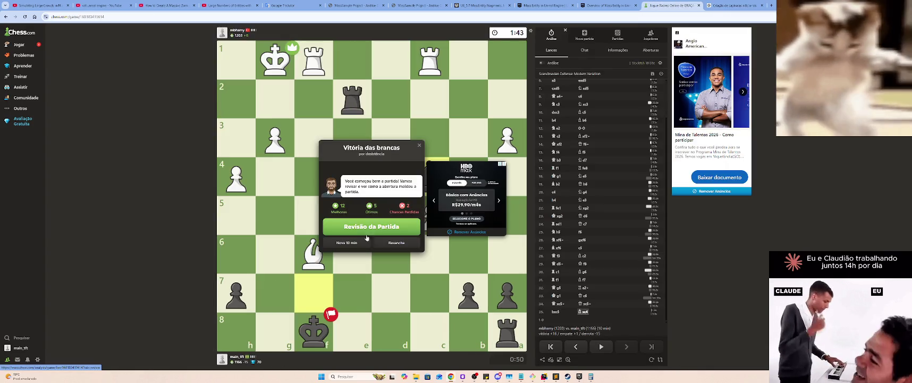
{"action": "left_click", "coordinate": [348, 242]}
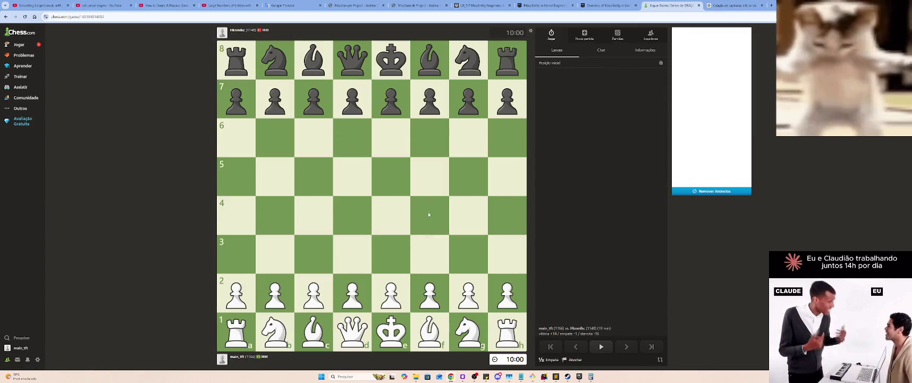
Play e4, Nf3, Bb5, O-O, Bxc6, Nxe5, Nf3 and d4 as White
{"action": "left_click_drag", "start_coordinate": [390, 294], "coordinate": [398, 229]}
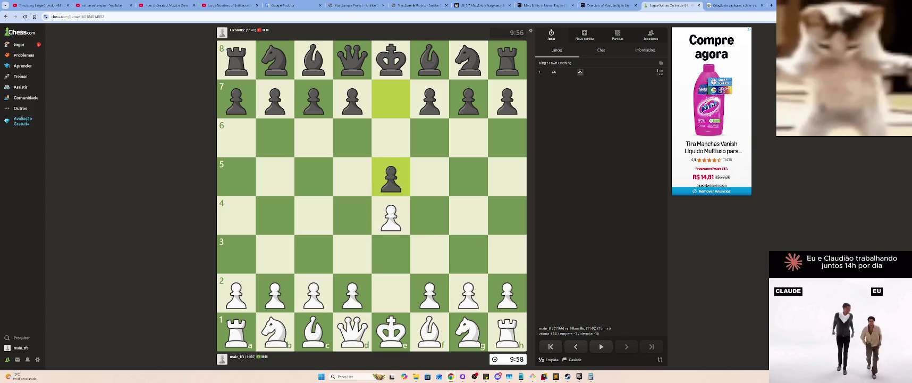
{"action": "left_click_drag", "start_coordinate": [468, 332], "coordinate": [429, 254]}
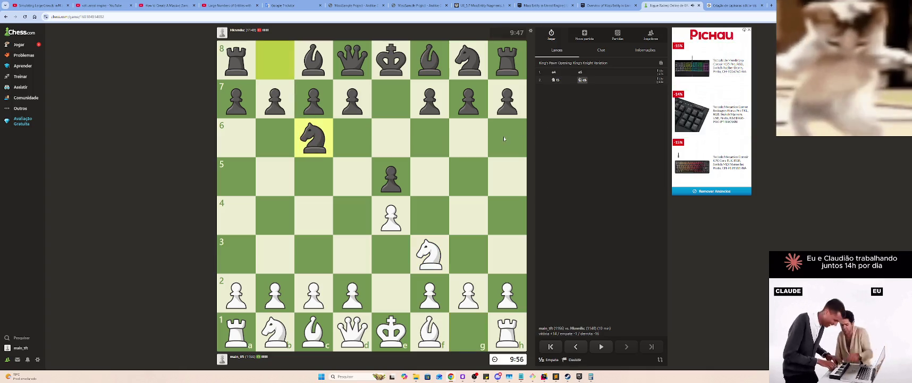
{"action": "left_click_drag", "start_coordinate": [431, 333], "coordinate": [276, 175]}
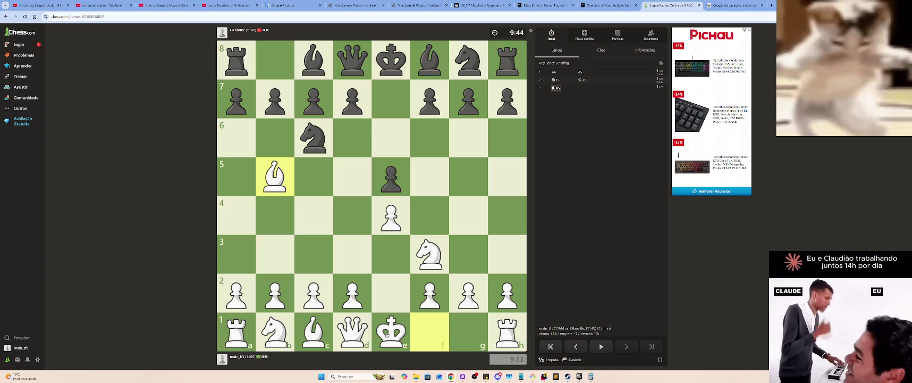
{"action": "left_click_drag", "start_coordinate": [386, 334], "coordinate": [471, 334]}
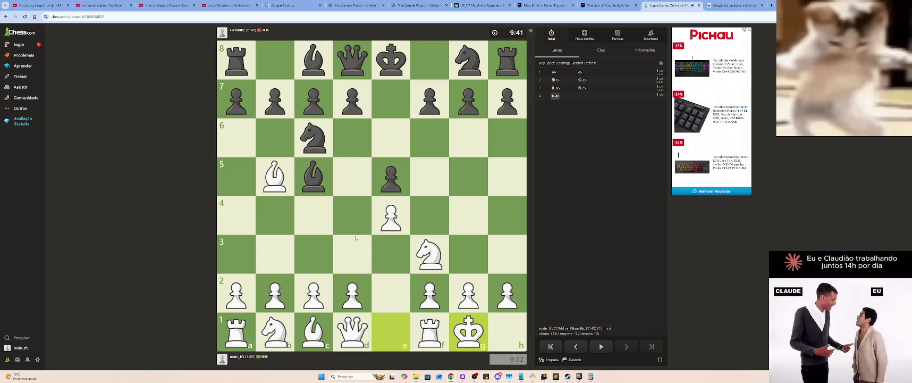
{"action": "left_click_drag", "start_coordinate": [279, 176], "coordinate": [313, 137]}
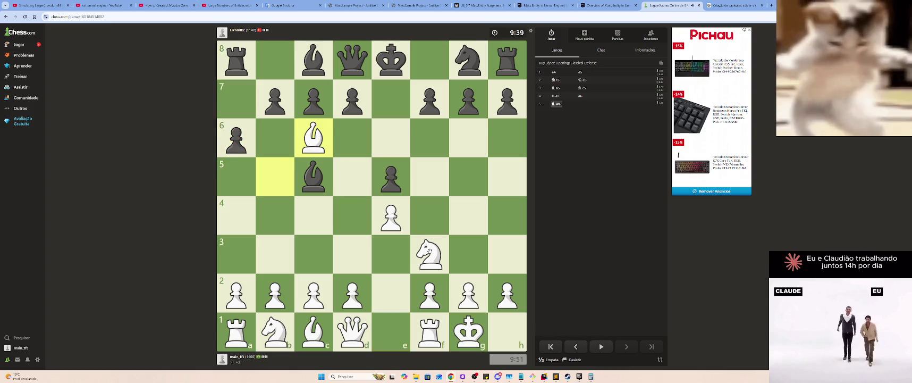
{"action": "mouse_move", "coordinate": [431, 248]}
{"action": "left_mouse_down"}
{"action": "mouse_move", "coordinate": [394, 208]}
{"action": "mouse_move", "coordinate": [397, 198]}
{"action": "left_mouse_up"}
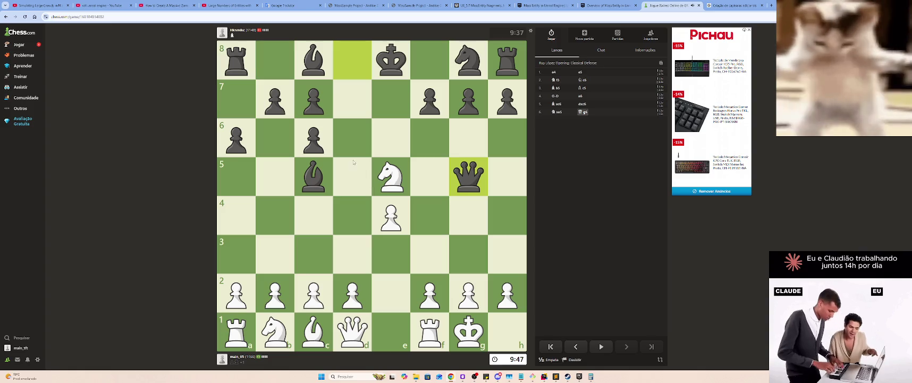
{"action": "left_click_drag", "start_coordinate": [381, 180], "coordinate": [431, 254]}
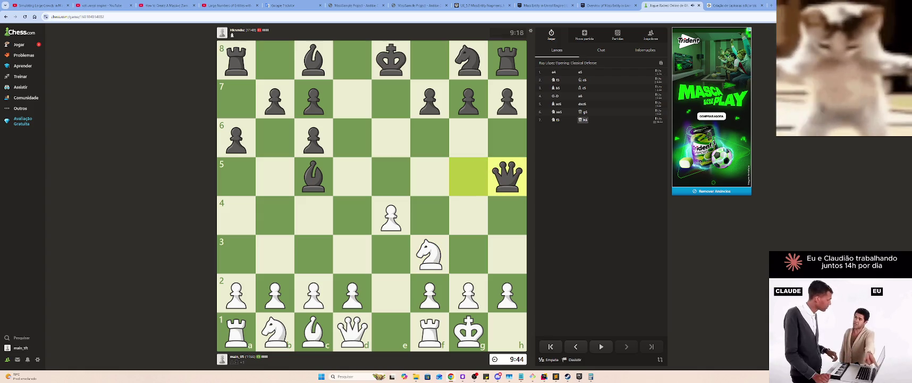
{"action": "left_click_drag", "start_coordinate": [347, 296], "coordinate": [350, 210]}
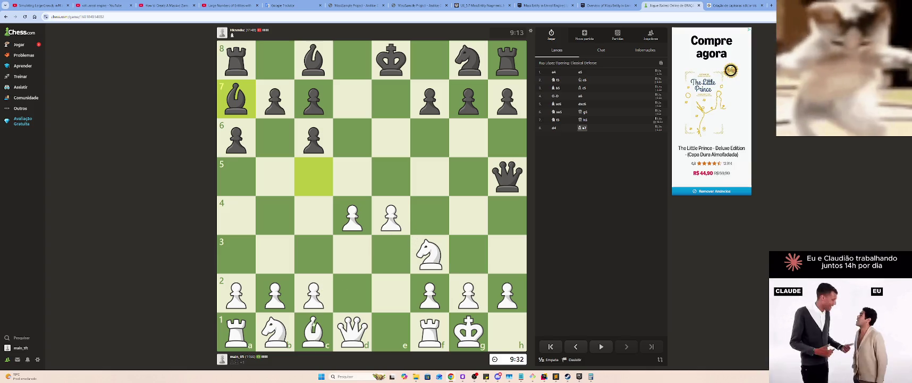
Play Bf4, Bxc7, Nbd2, Bd6, Bxe7 and h3
{"action": "left_click_drag", "start_coordinate": [313, 323], "coordinate": [425, 221]}
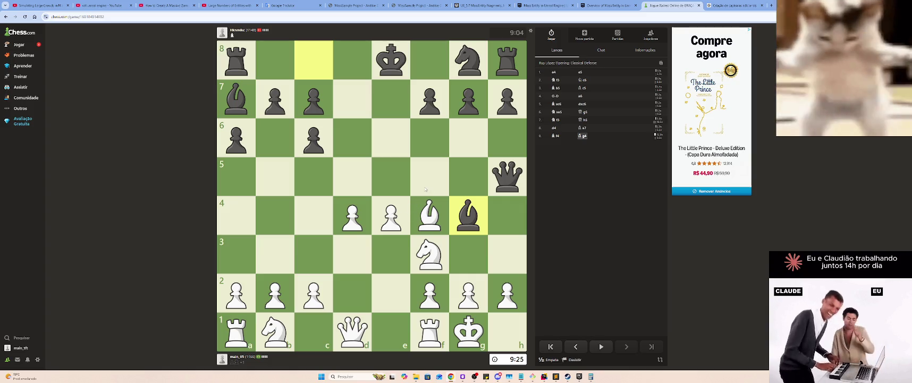
{"action": "mouse_move", "coordinate": [431, 219]}
{"action": "left_mouse_down"}
{"action": "mouse_move", "coordinate": [315, 128]}
{"action": "mouse_move", "coordinate": [329, 110]}
{"action": "left_mouse_up"}
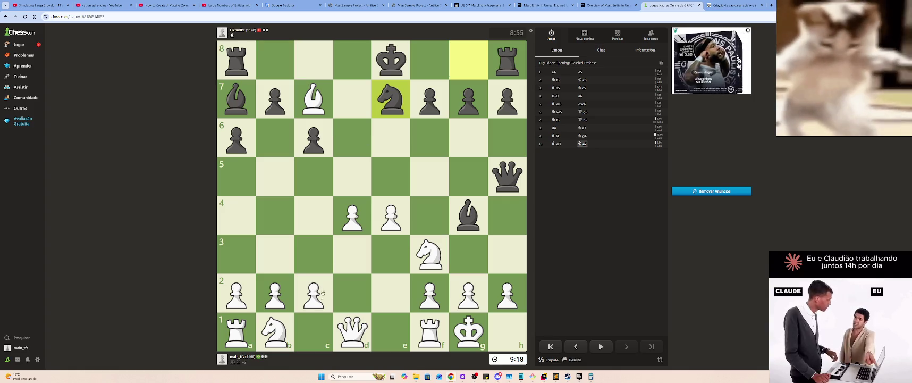
{"action": "left_click_drag", "start_coordinate": [287, 331], "coordinate": [356, 290]}
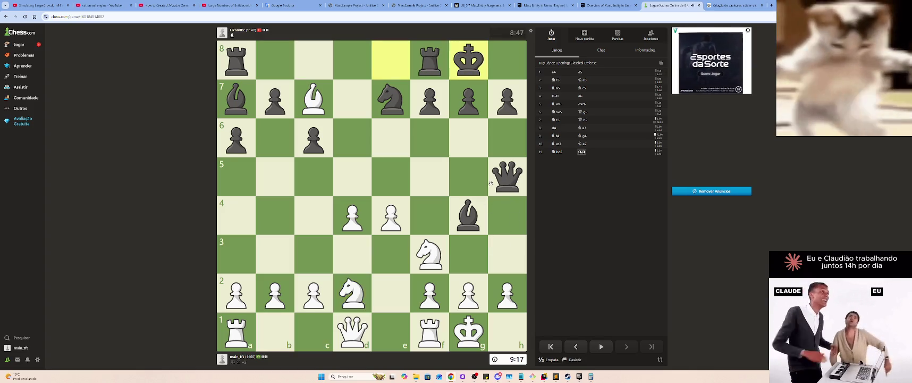
{"action": "left_click_drag", "start_coordinate": [313, 100], "coordinate": [354, 151]}
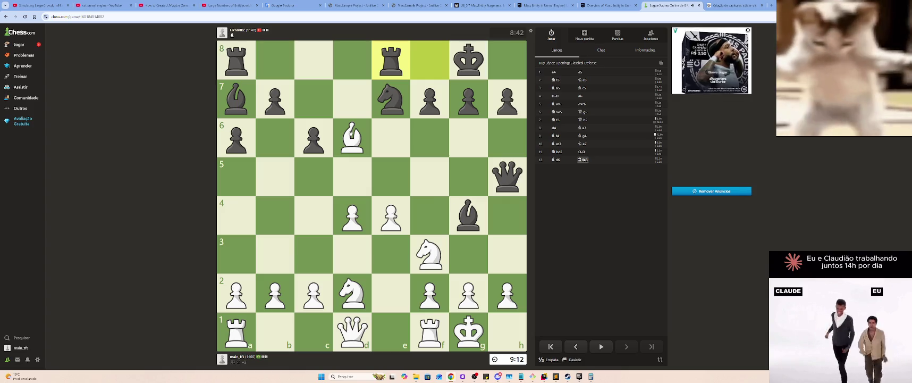
{"action": "left_click_drag", "start_coordinate": [348, 137], "coordinate": [390, 99]}
{"action": "left_click_drag", "start_coordinate": [496, 280], "coordinate": [507, 254]}
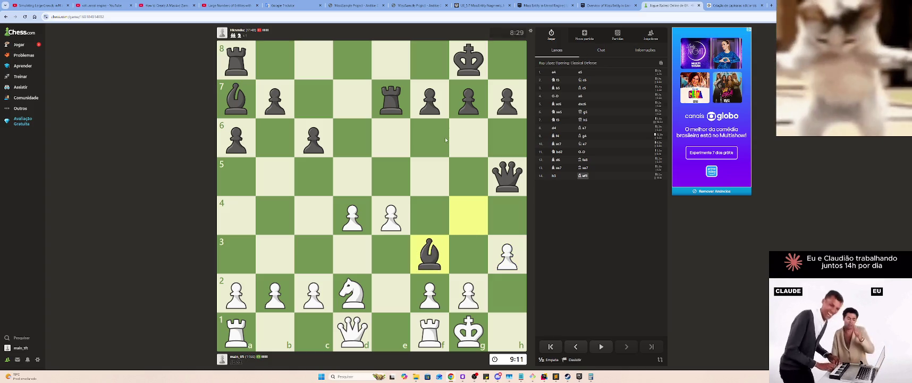
Play Qxf3, gxf3, c3, Rd1, Re1, Kf1 and f4
{"action": "mouse_move", "coordinate": [355, 319]}
{"action": "left_mouse_down"}
{"action": "mouse_move", "coordinate": [352, 303]}
{"action": "mouse_move", "coordinate": [429, 254]}
{"action": "left_mouse_up"}
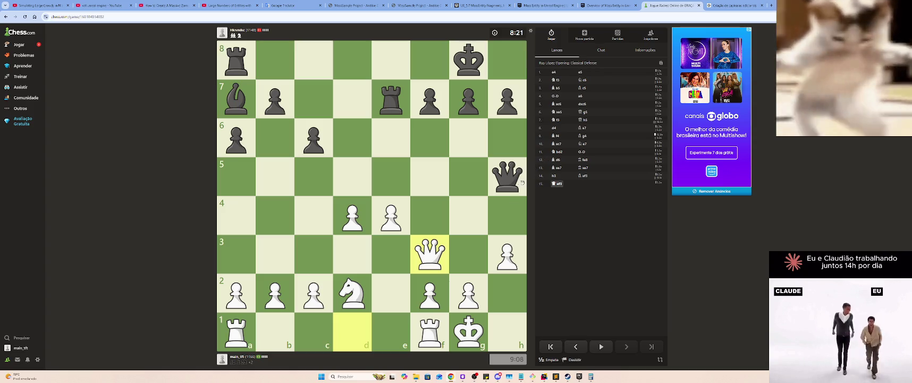
{"action": "left_click_drag", "start_coordinate": [462, 292], "coordinate": [430, 254]}
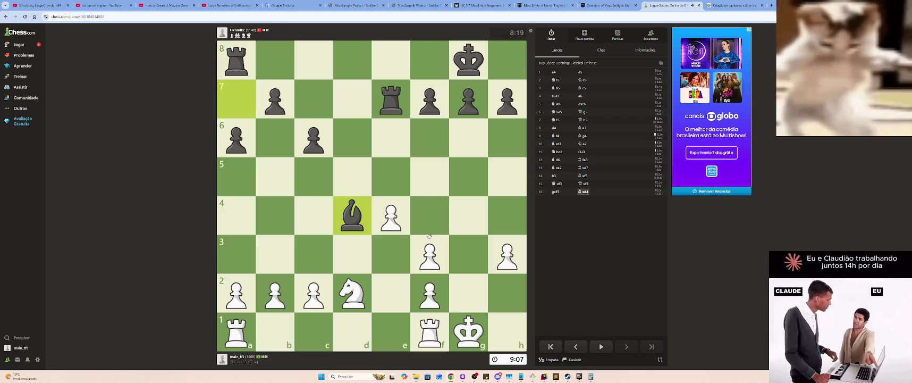
{"action": "left_click_drag", "start_coordinate": [314, 293], "coordinate": [313, 254]}
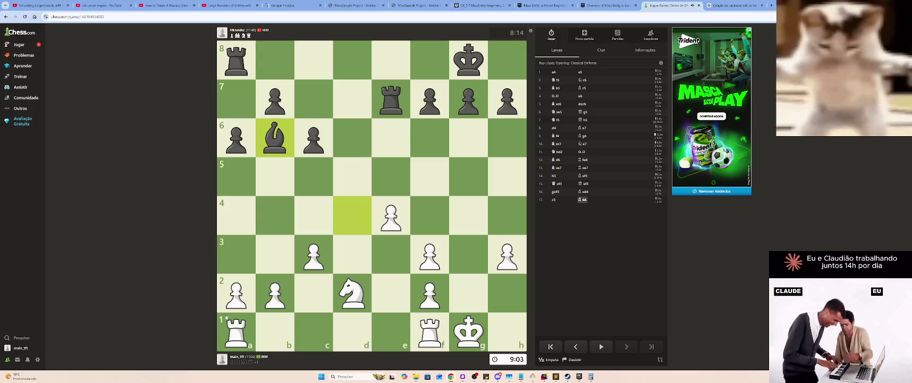
{"action": "left_click_drag", "start_coordinate": [231, 334], "coordinate": [361, 324]}
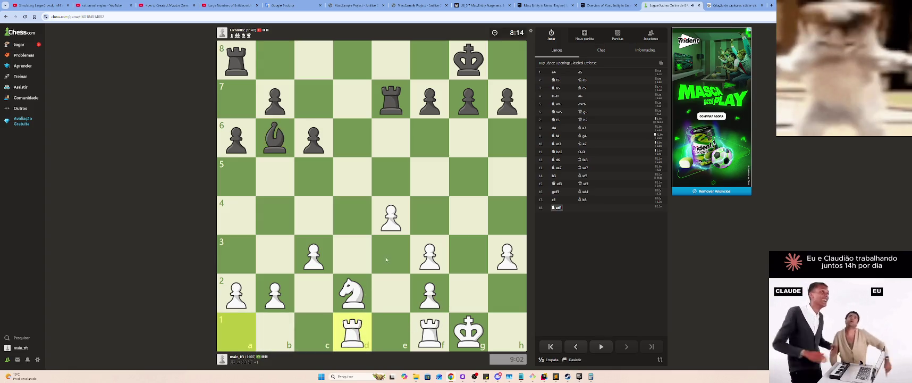
{"action": "left_click_drag", "start_coordinate": [428, 332], "coordinate": [395, 330]}
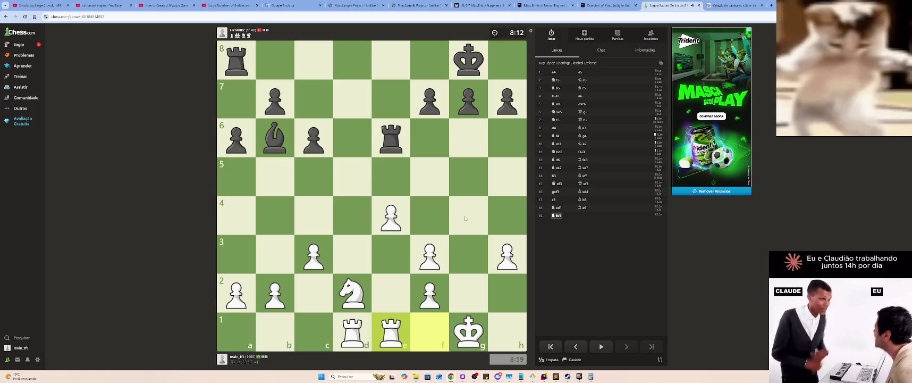
{"action": "left_click_drag", "start_coordinate": [458, 328], "coordinate": [431, 324]}
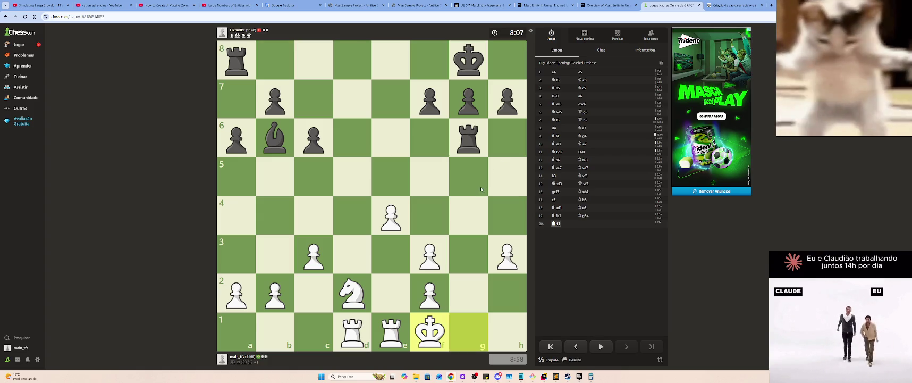
{"action": "left_click_drag", "start_coordinate": [446, 260], "coordinate": [430, 212]}
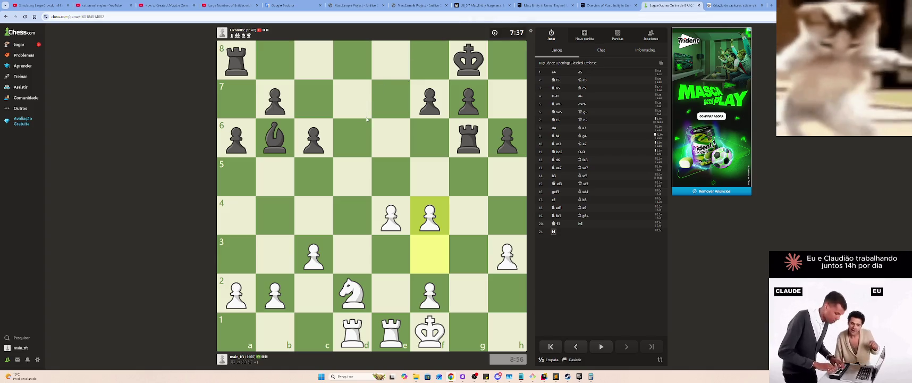
{"action": "left_click", "coordinate": [731, 6]}
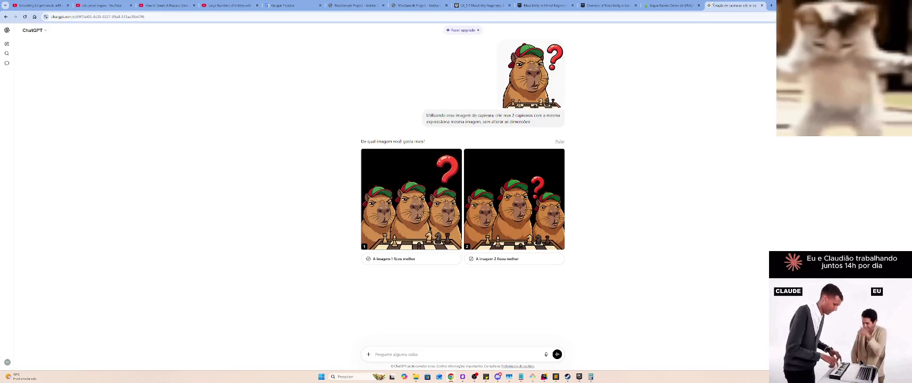
Compare both capybara images full-size and choose image 2 as the better result
{"action": "left_click", "coordinate": [520, 212]}
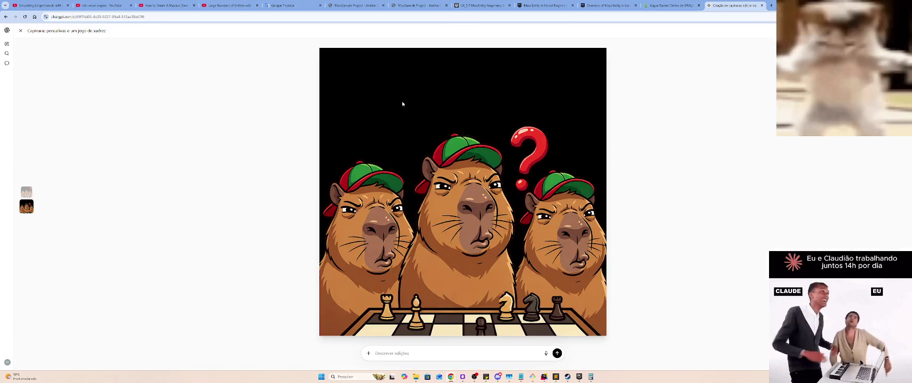
{"action": "key", "text": "Escape"}
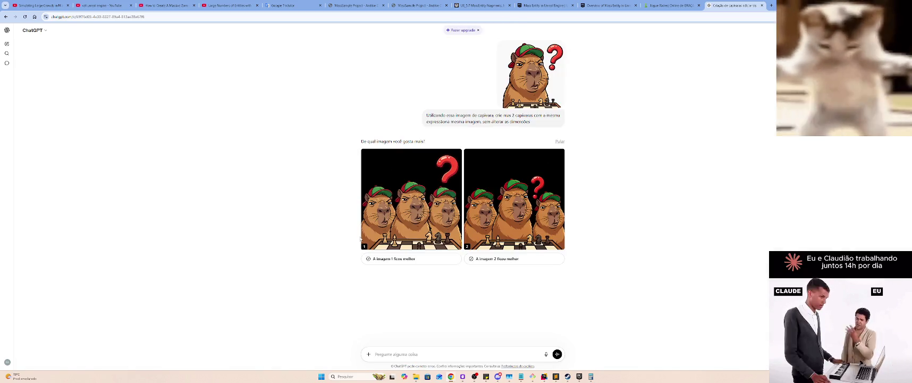
{"action": "left_click", "coordinate": [402, 196]}
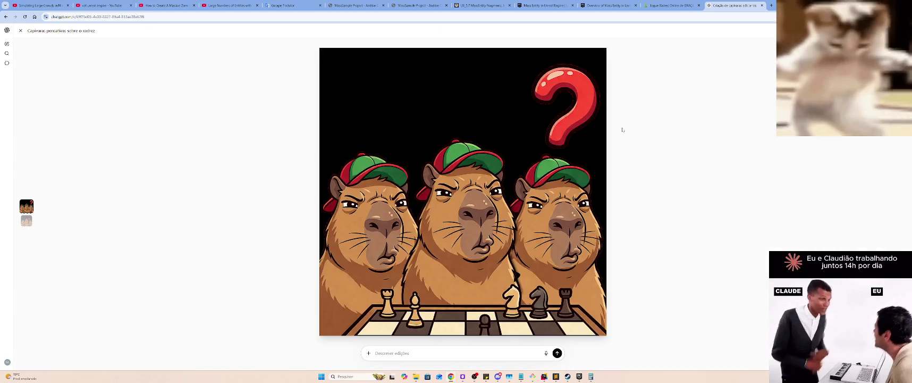
{"action": "left_click", "coordinate": [618, 160]}
{"action": "left_click", "coordinate": [510, 210]}
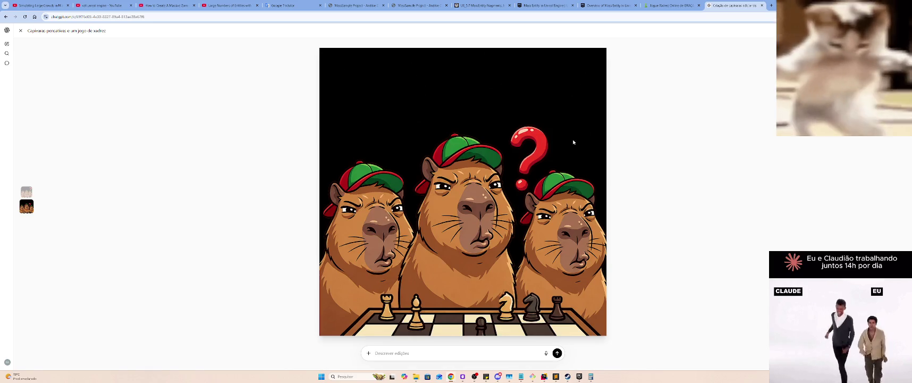
{"action": "key", "text": "Escape"}
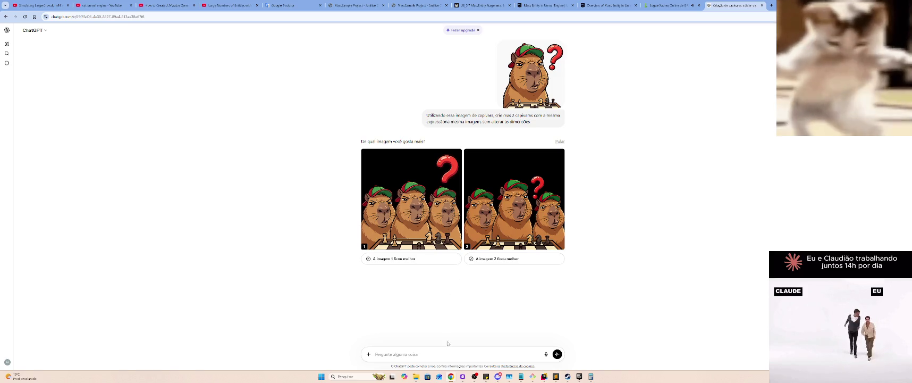
{"action": "left_click", "coordinate": [501, 260]}
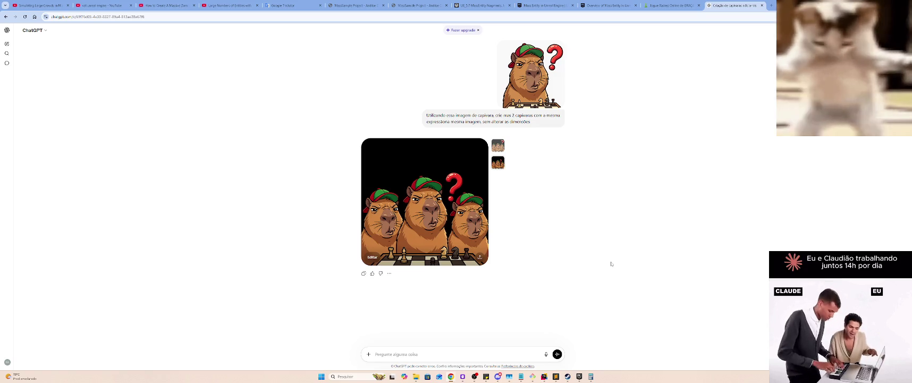
Switch back to the chess game tab in Chrome
{"action": "key", "text": "alt+Tab"}
{"action": "key", "text": "Escape"}
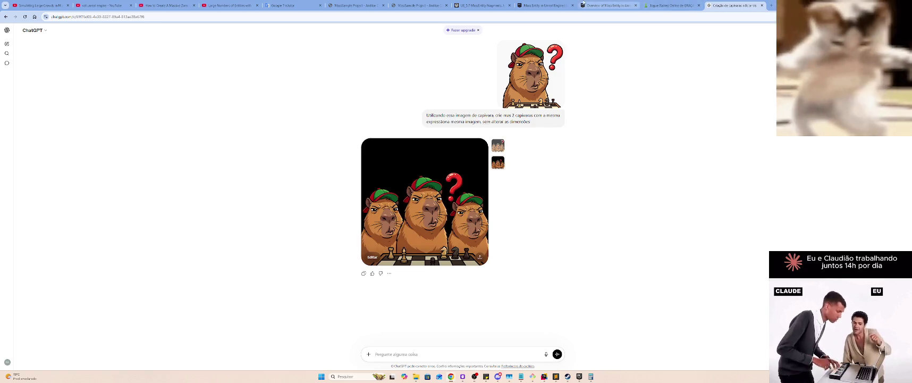
{"action": "left_click", "coordinate": [665, 4]}
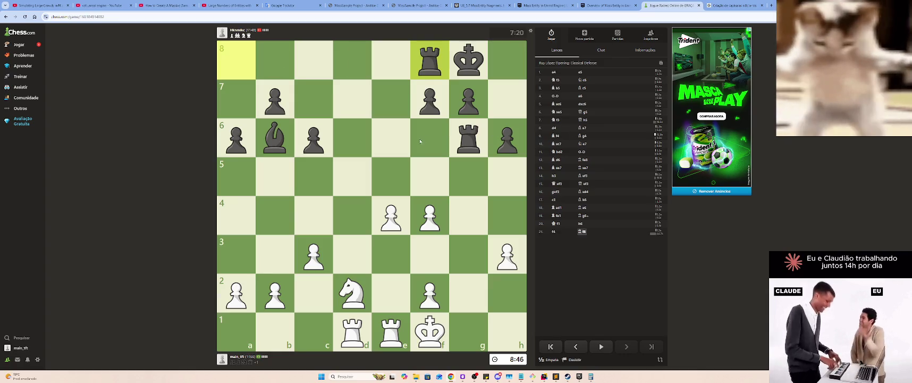
Play Nc4, Rd7, e5 and Rxb7
{"action": "left_click_drag", "start_coordinate": [352, 289], "coordinate": [313, 215]}
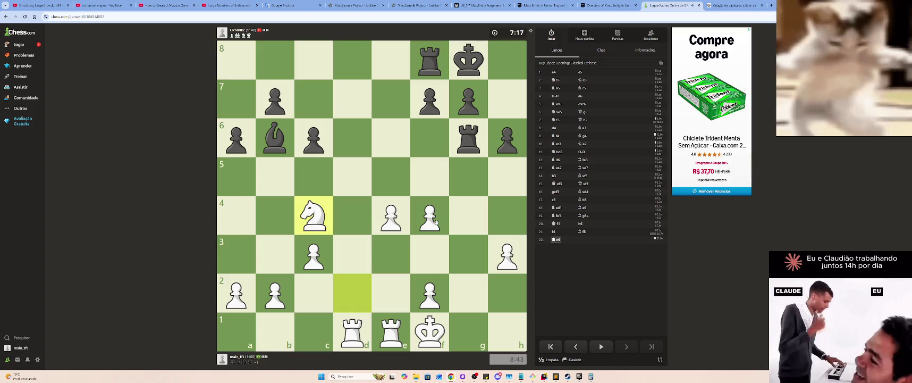
{"action": "mouse_move", "coordinate": [352, 332]}
{"action": "left_mouse_down"}
{"action": "mouse_move", "coordinate": [361, 213]}
{"action": "mouse_move", "coordinate": [352, 99]}
{"action": "left_mouse_up"}
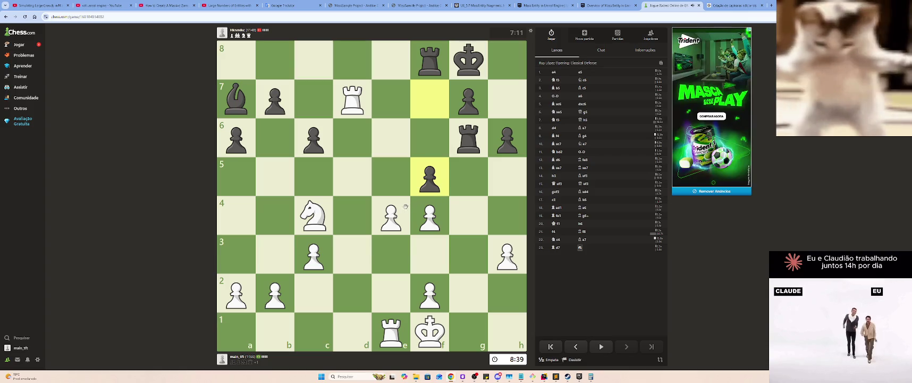
{"action": "left_click_drag", "start_coordinate": [391, 222], "coordinate": [390, 180]}
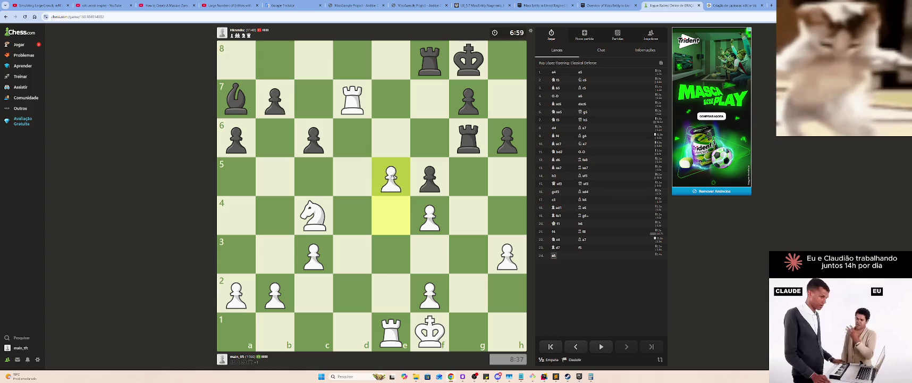
{"action": "mouse_move", "coordinate": [392, 175]}
{"action": "left_mouse_down"}
{"action": "mouse_move", "coordinate": [382, 175]}
{"action": "mouse_move", "coordinate": [391, 166]}
{"action": "left_mouse_up"}
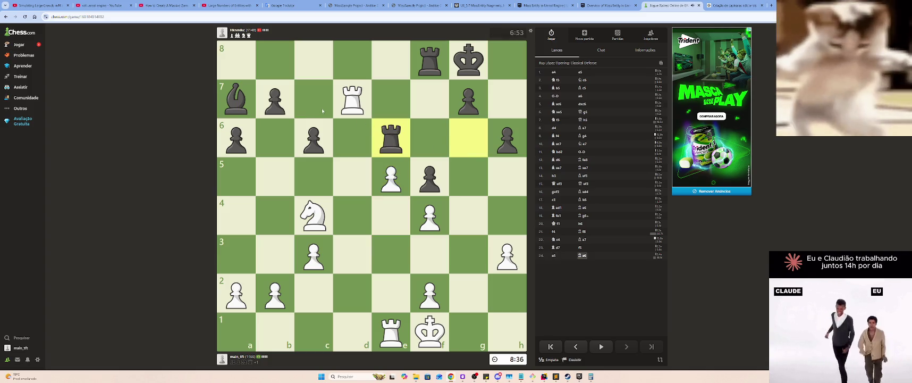
{"action": "left_click_drag", "start_coordinate": [335, 98], "coordinate": [275, 99]}
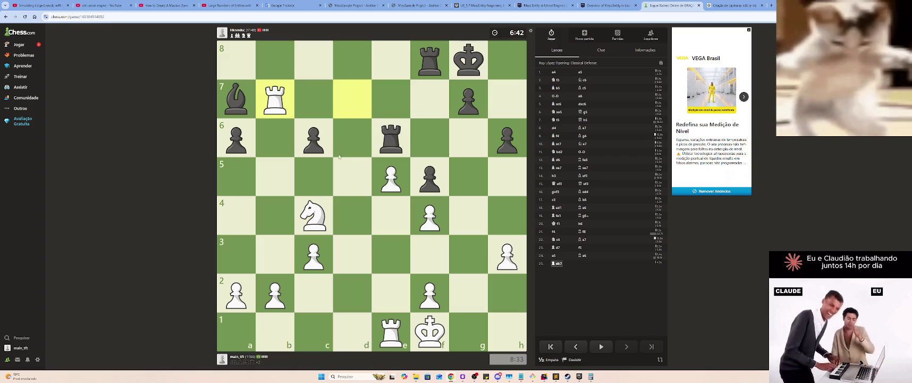
Continue with b4, Rb6, Rd1, Rxa6 and a4
{"action": "left_click", "coordinate": [390, 174]}
{"action": "mouse_move", "coordinate": [390, 174]}
{"action": "left_mouse_down"}
{"action": "mouse_move", "coordinate": [383, 152]}
{"action": "mouse_move", "coordinate": [384, 172]}
{"action": "left_mouse_up"}
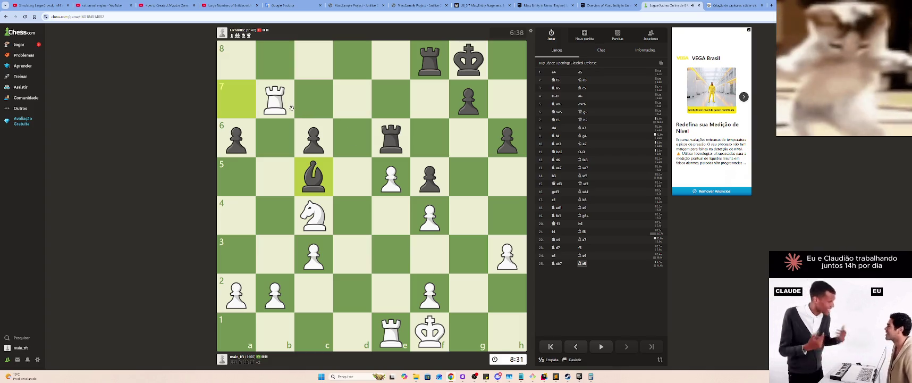
{"action": "left_click_drag", "start_coordinate": [273, 297], "coordinate": [269, 217]}
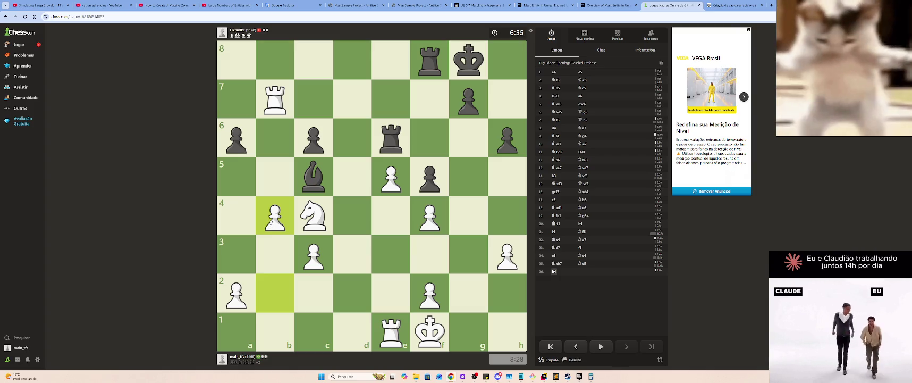
{"action": "left_click_drag", "start_coordinate": [272, 111], "coordinate": [281, 139]}
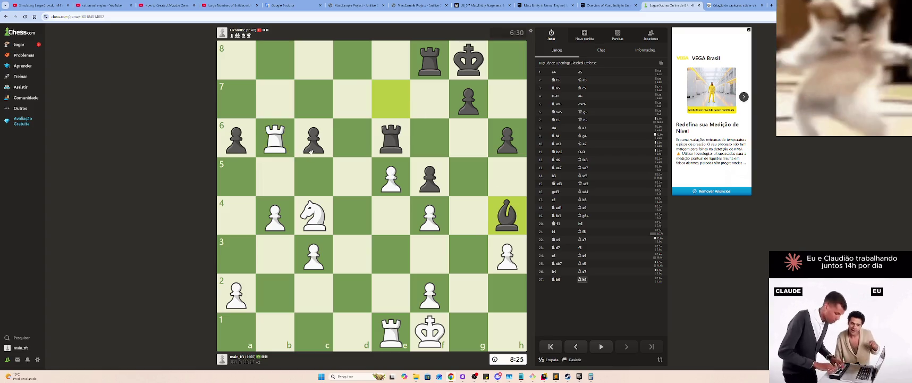
{"action": "left_click_drag", "start_coordinate": [404, 314], "coordinate": [353, 328]}
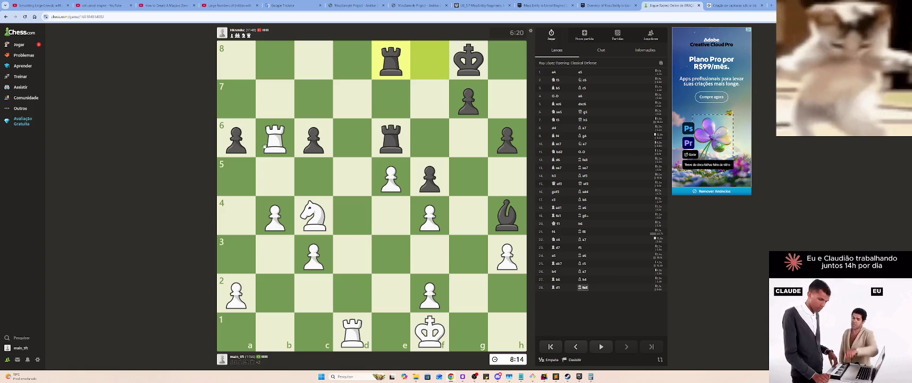
{"action": "left_click_drag", "start_coordinate": [265, 147], "coordinate": [237, 139]}
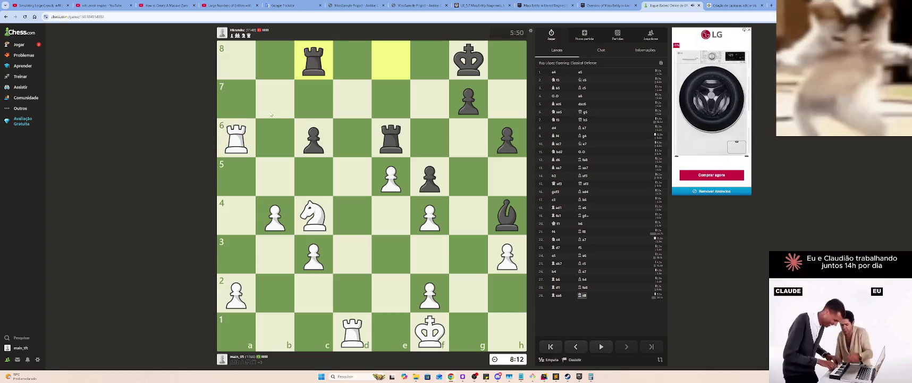
{"action": "left_click_drag", "start_coordinate": [241, 297], "coordinate": [237, 210]}
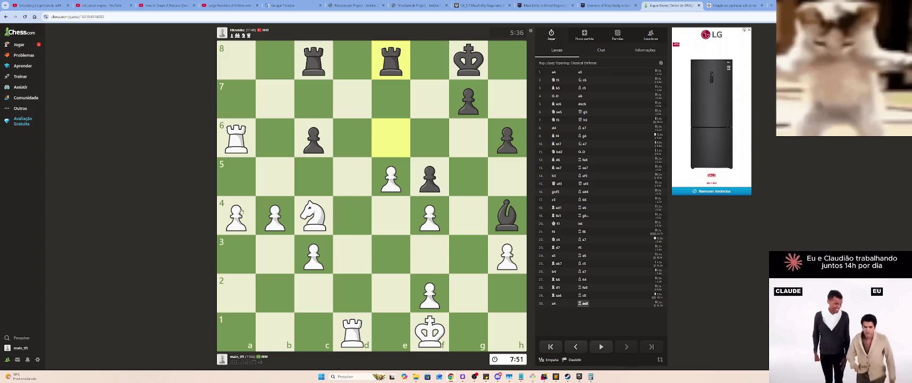
Play a5, b5, Rxd8+, Rc6 and Rc5
{"action": "left_click_drag", "start_coordinate": [241, 211], "coordinate": [237, 175]}
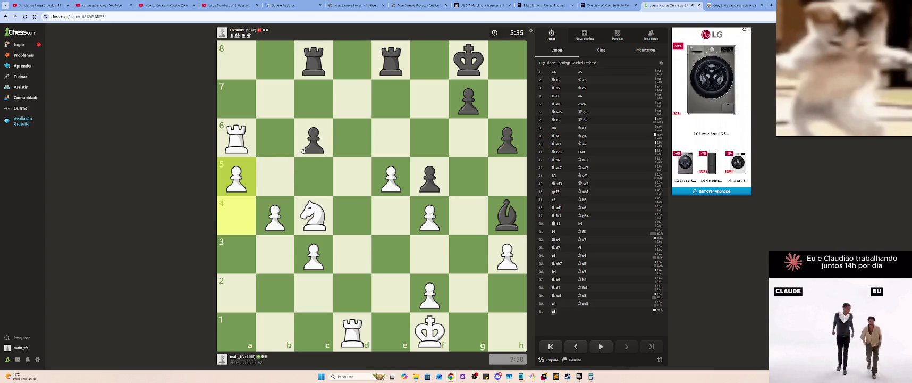
{"action": "left_click_drag", "start_coordinate": [275, 215], "coordinate": [275, 175]}
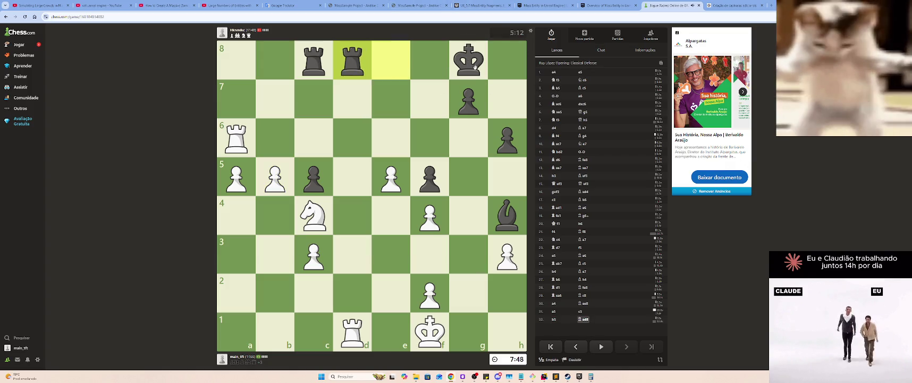
{"action": "left_click", "coordinate": [352, 331]}
{"action": "left_click", "coordinate": [351, 61]}
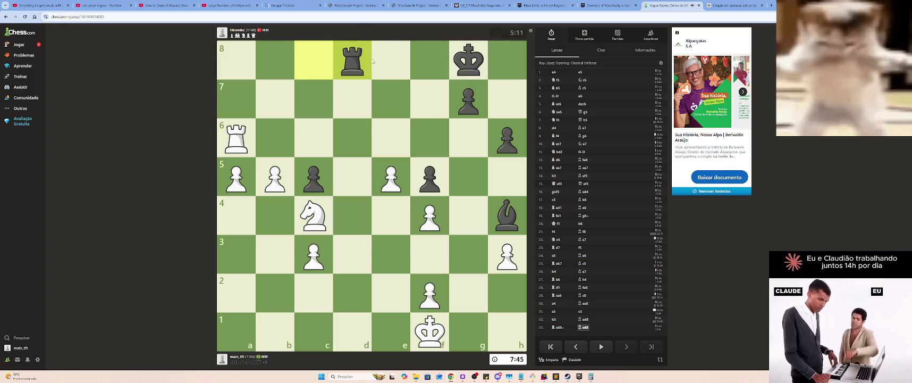
{"action": "left_click", "coordinate": [250, 144]}
{"action": "left_click", "coordinate": [309, 138]}
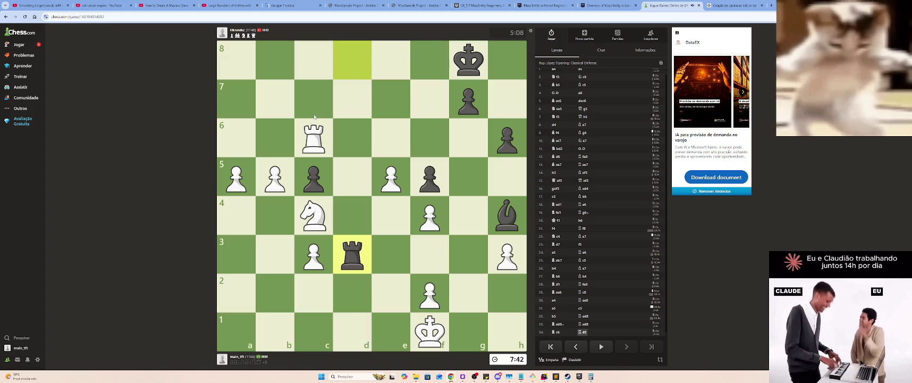
{"action": "mouse_move", "coordinate": [314, 148]}
{"action": "left_mouse_down"}
{"action": "mouse_move", "coordinate": [307, 159]}
{"action": "mouse_move", "coordinate": [279, 133]}
{"action": "left_mouse_up"}
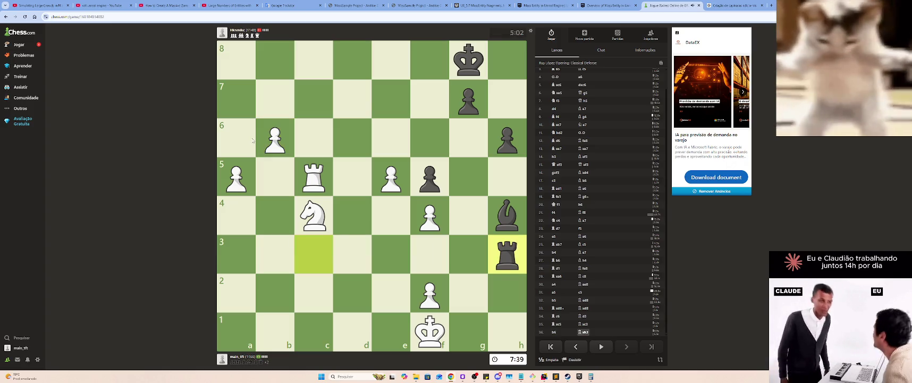
Finish with b7, Kg2, Rc8+, b8=Q and a6, then close the chess tab
{"action": "left_click", "coordinate": [271, 137]}
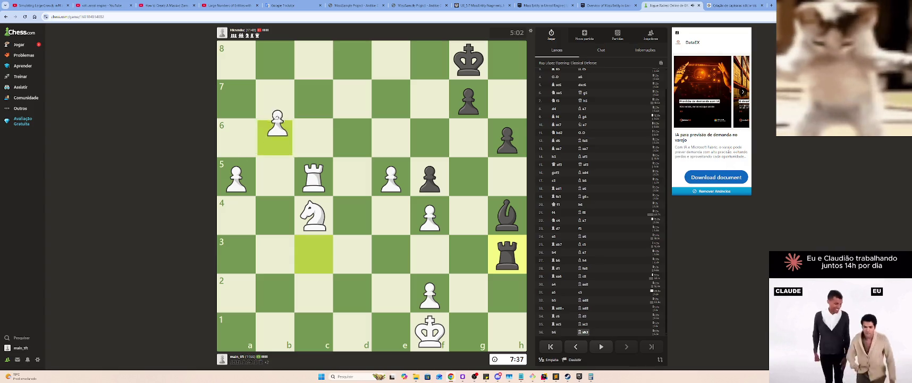
{"action": "left_click", "coordinate": [275, 98]}
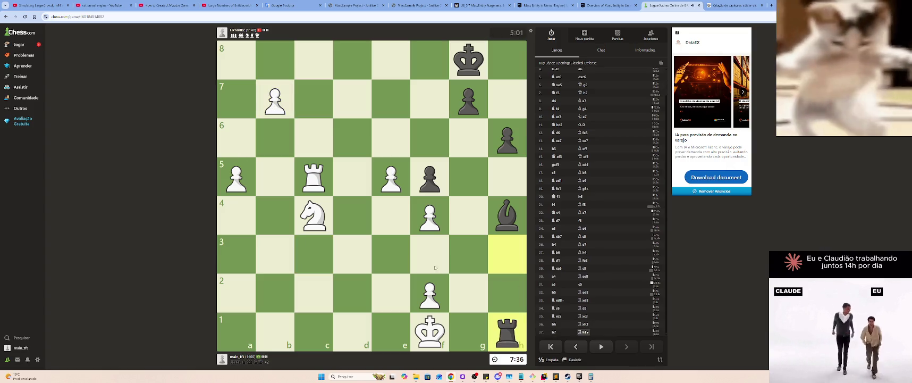
{"action": "left_click", "coordinate": [430, 325]}
{"action": "left_click", "coordinate": [467, 282]}
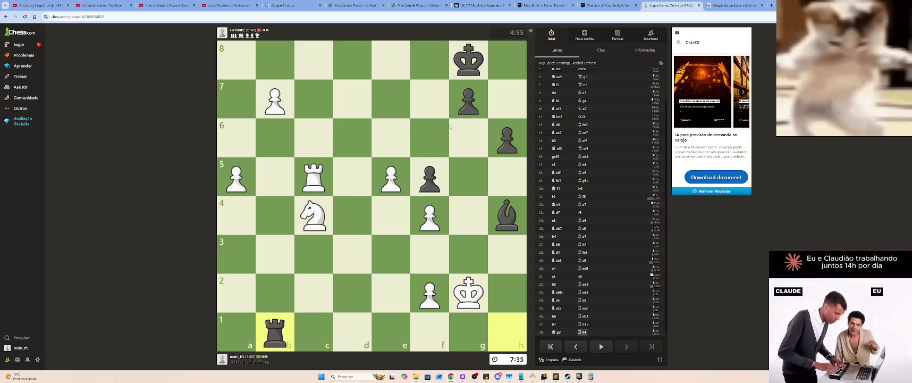
{"action": "left_click_drag", "start_coordinate": [313, 177], "coordinate": [313, 59]}
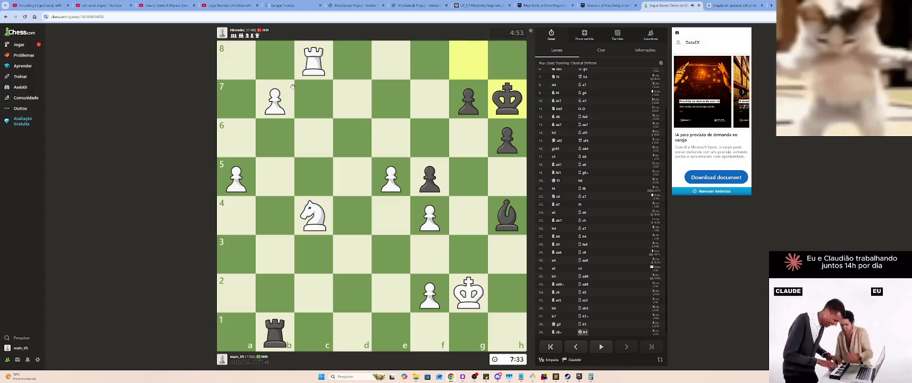
{"action": "left_click_drag", "start_coordinate": [287, 93], "coordinate": [276, 59]}
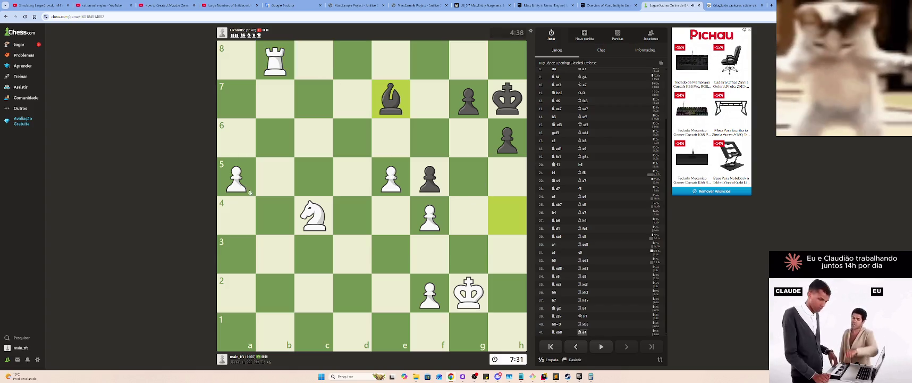
{"action": "left_click_drag", "start_coordinate": [236, 176], "coordinate": [236, 137]}
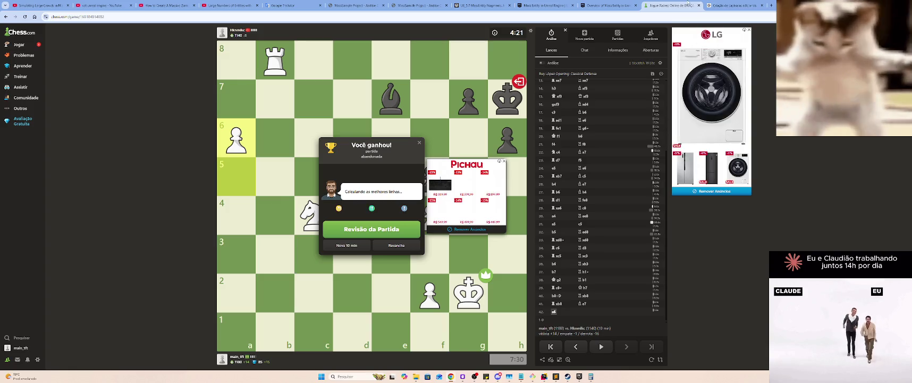
{"action": "key", "text": "ctrl+w"}
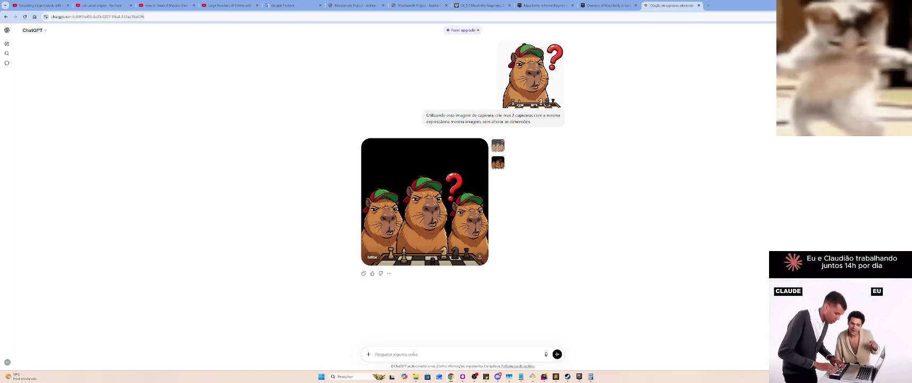
View the generated capybara image and remove the accidental image attachments from the message
{"action": "left_click", "coordinate": [409, 215]}
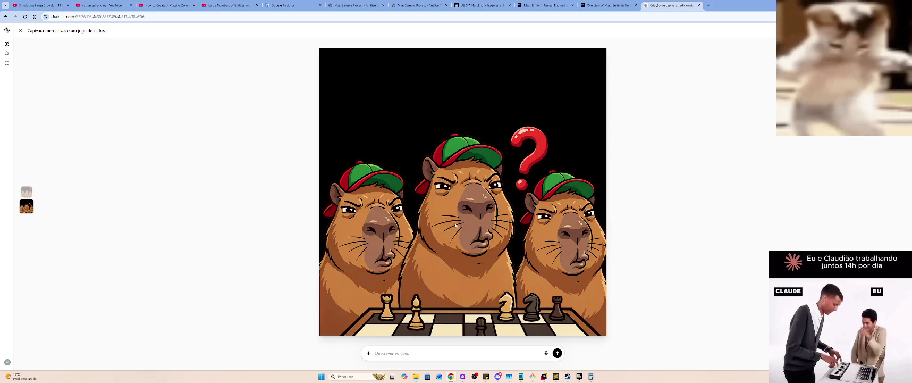
{"action": "mouse_move", "coordinate": [463, 97]}
{"action": "left_mouse_down"}
{"action": "mouse_move", "coordinate": [451, 109]}
{"action": "mouse_move", "coordinate": [732, 139]}
{"action": "left_mouse_up"}
{"action": "key", "text": "Escape"}
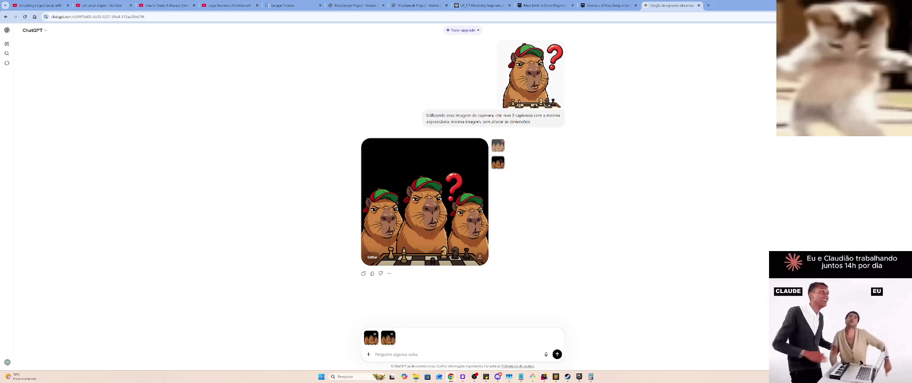
{"action": "left_click", "coordinate": [392, 333]}
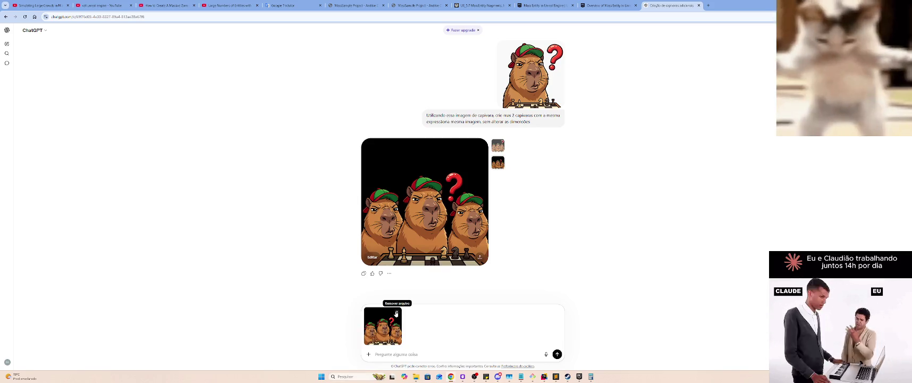
{"action": "left_click", "coordinate": [374, 333]}
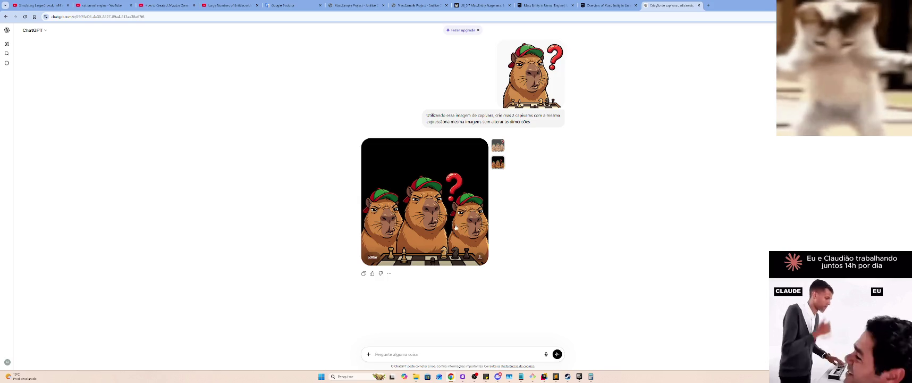
{"action": "left_click", "coordinate": [372, 257]}
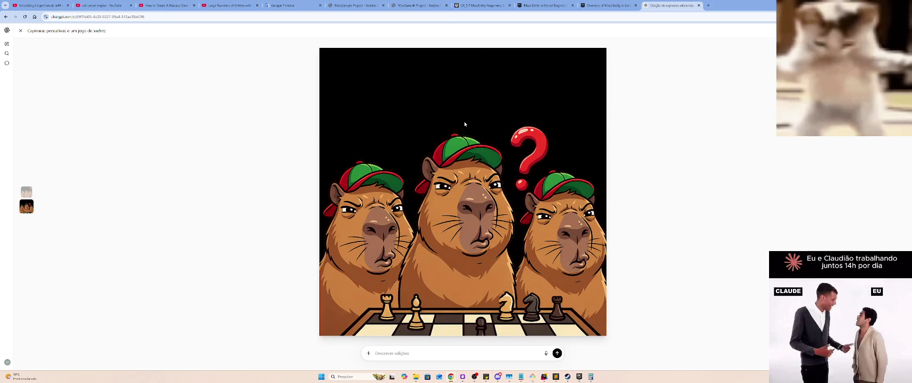
{"action": "key", "text": "Escape"}
Send 'Corrija o fundo, que deve manter a transparência ao invés de ter cor'
{"action": "type", "text": "Corrija o fu"}
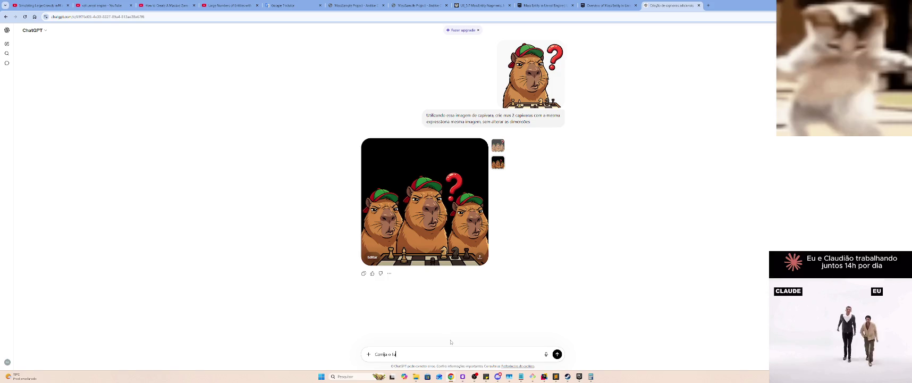
{"action": "type", "text": "ndo, que deve mantré"}
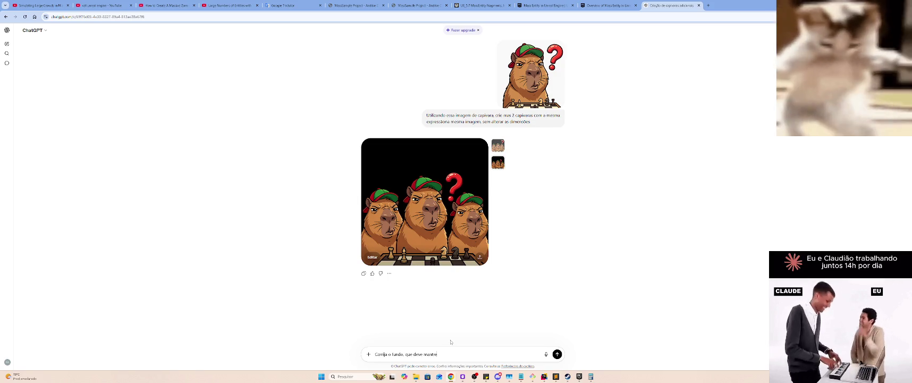
{"action": "type", "text": "ranspar"}
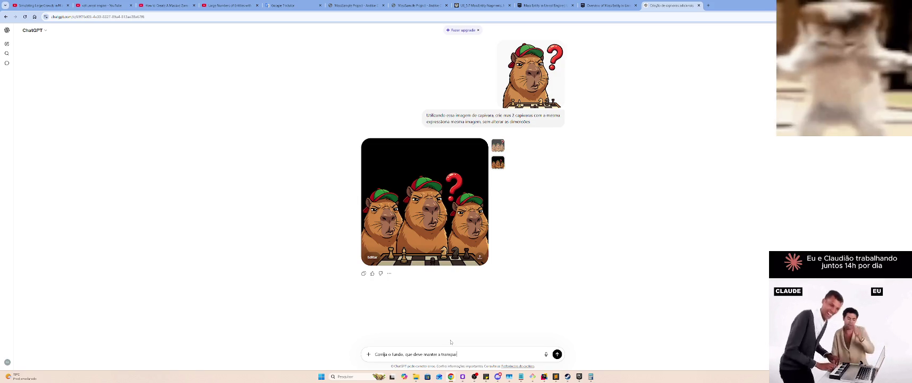
{"action": "type", "text": "ência ao invés de ter"}
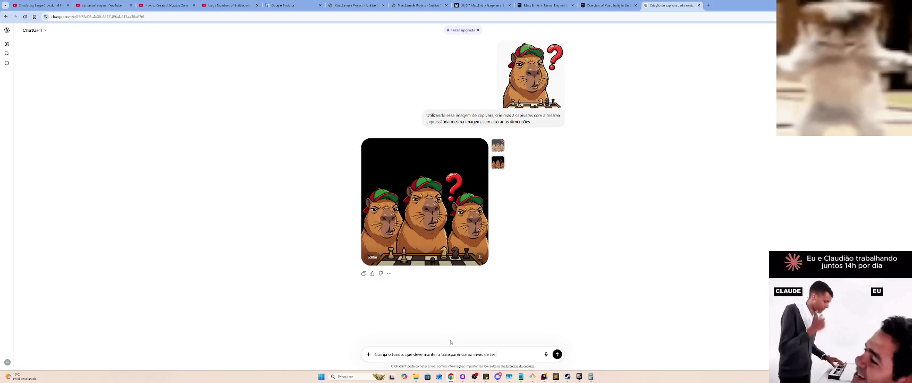
{"action": "key", "text": "Return"}
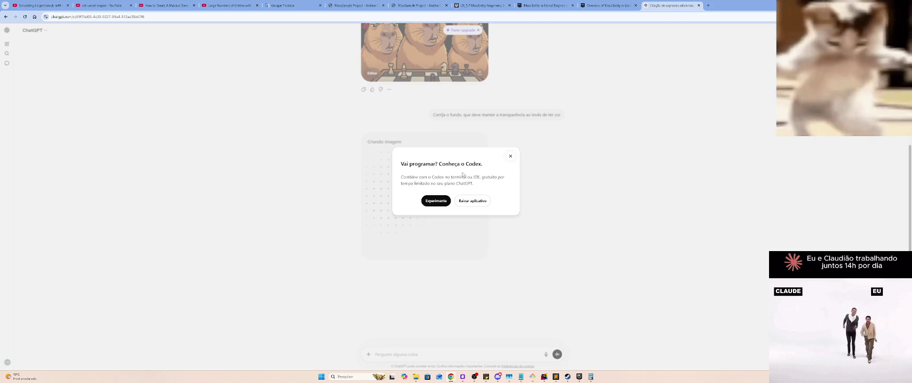
Open Codex via 'Experimente' and copy its npm CLI install command
{"action": "left_click", "coordinate": [435, 202]}
{"action": "left_click", "coordinate": [671, 5]}
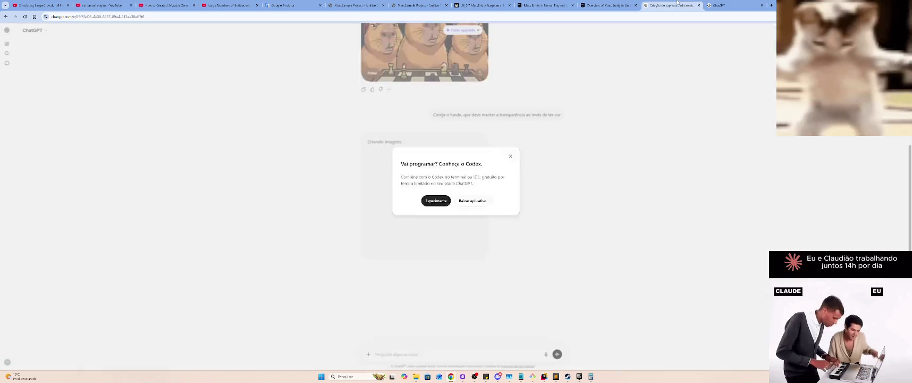
{"action": "left_click", "coordinate": [733, 4]}
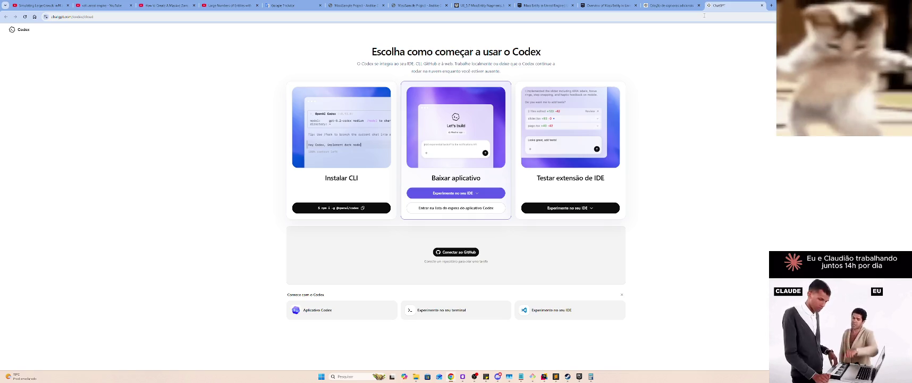
{"action": "left_click", "coordinate": [348, 207]}
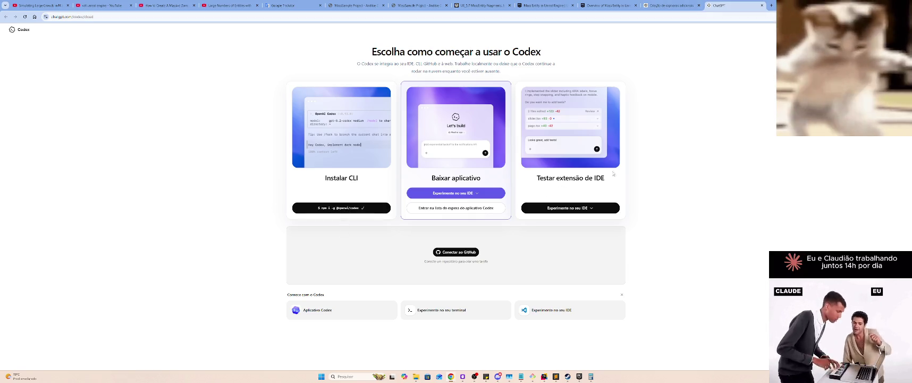
{"action": "left_click", "coordinate": [671, 5]}
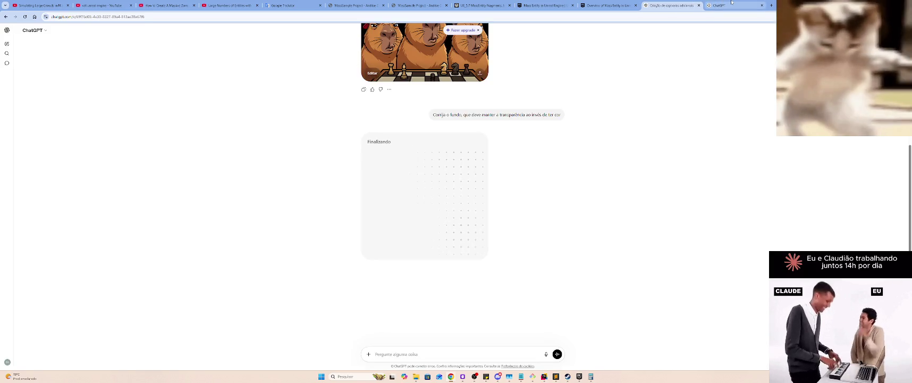
Switch to the other browser tab to bring the capybara chat back into view
{"action": "left_click", "coordinate": [732, 4]}
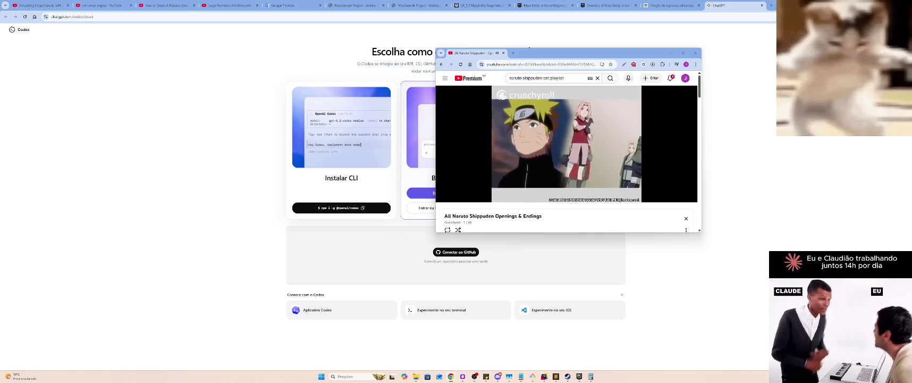
Move the YouTube window right and close its Naruto Shippuden playlist tab
{"action": "mouse_move", "coordinate": [475, 56]}
{"action": "left_mouse_down"}
{"action": "mouse_move", "coordinate": [752, 65]}
{"action": "mouse_move", "coordinate": [661, 82]}
{"action": "mouse_move", "coordinate": [668, 67]}
{"action": "left_mouse_up"}
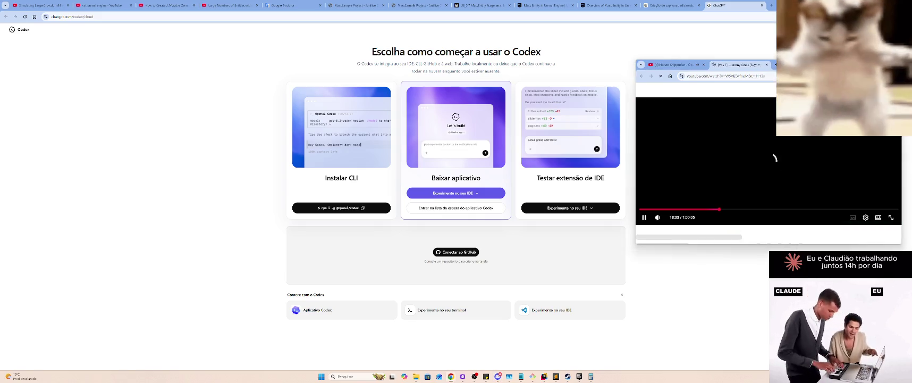
{"action": "key", "text": "ctrl+shift+Tab"}
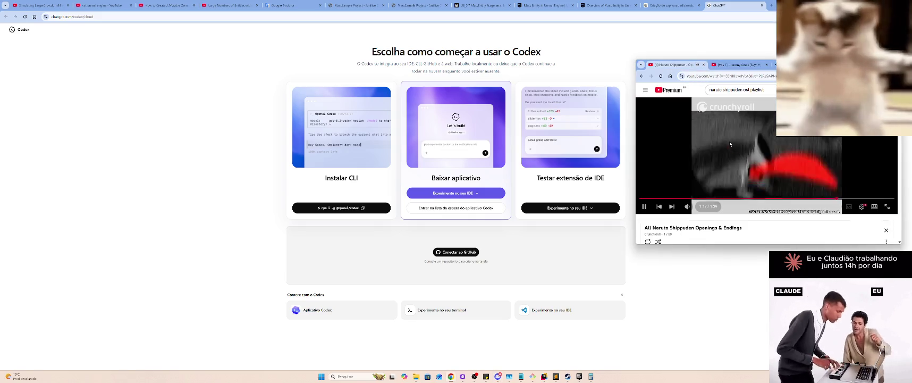
{"action": "key", "text": "ctrl+Tab"}
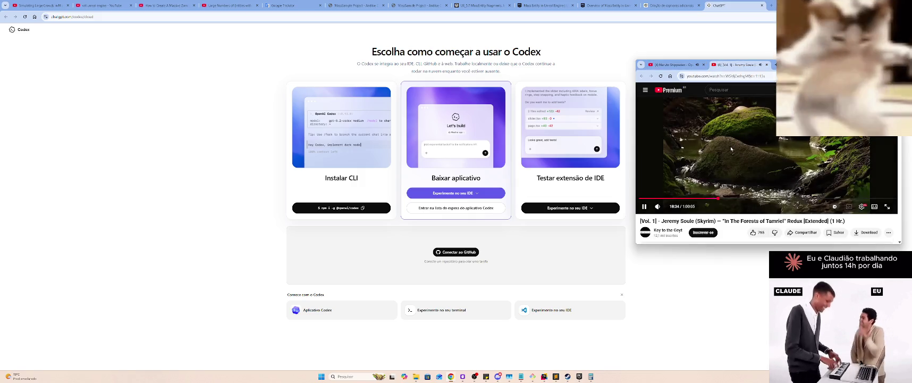
{"action": "left_click", "coordinate": [704, 65]}
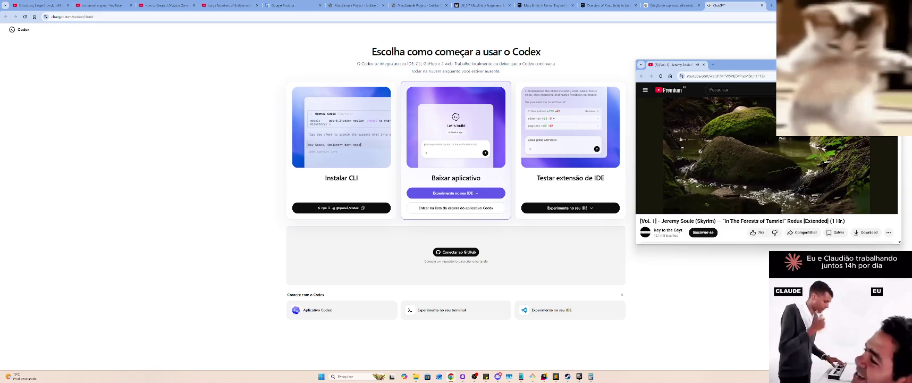
Put the YouTube window away and return to the capybara chat
{"action": "mouse_move", "coordinate": [654, 185]}
{"action": "key", "text": "alt+Tab"}
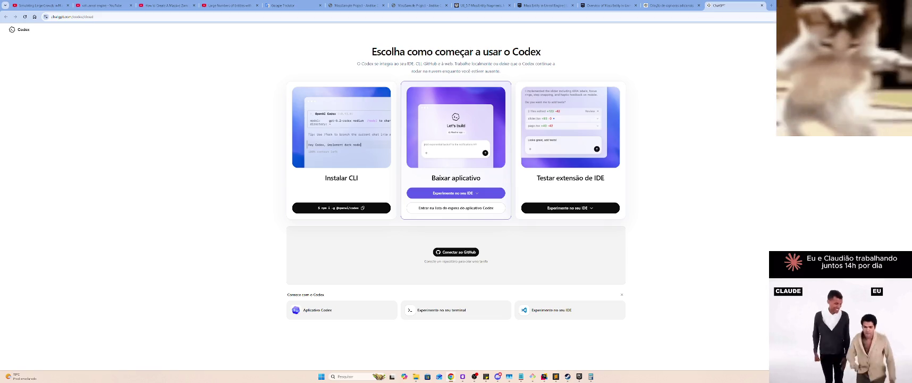
{"action": "left_click", "coordinate": [671, 6]}
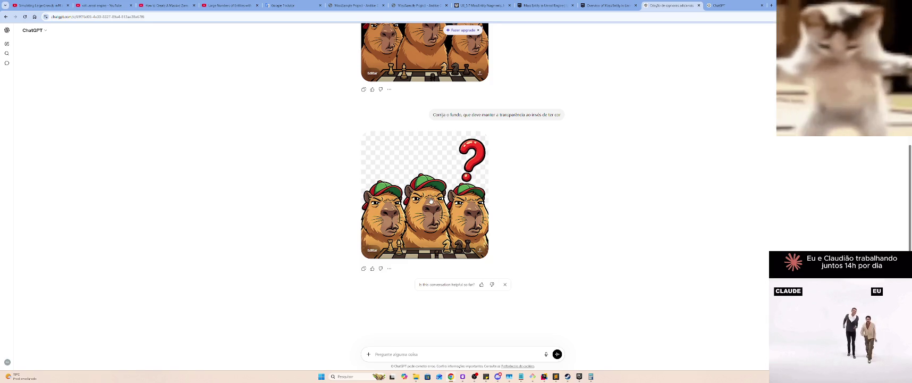
Download the transparent capybara image into the OBS folder, named capivara
{"action": "left_click", "coordinate": [438, 160]}
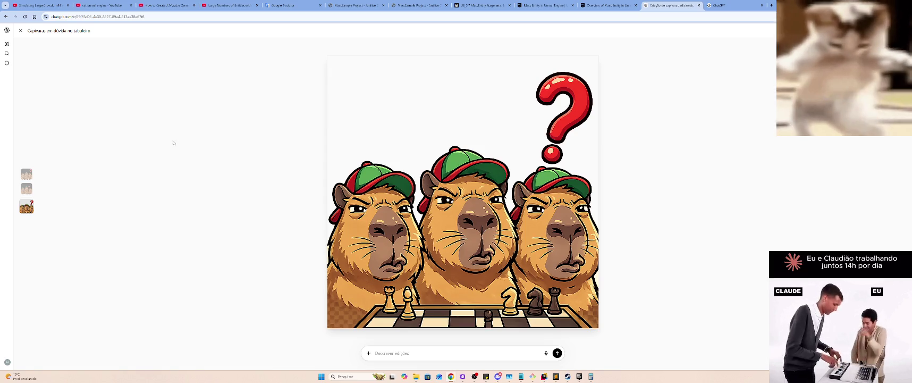
{"action": "key", "text": "Escape"}
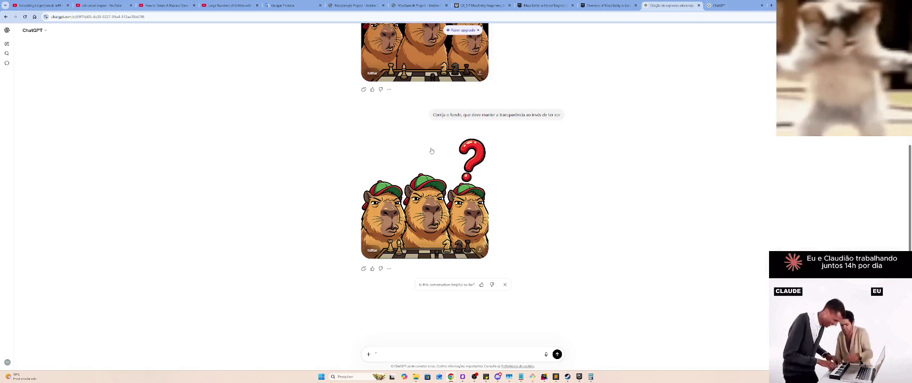
{"action": "left_click", "coordinate": [481, 251]}
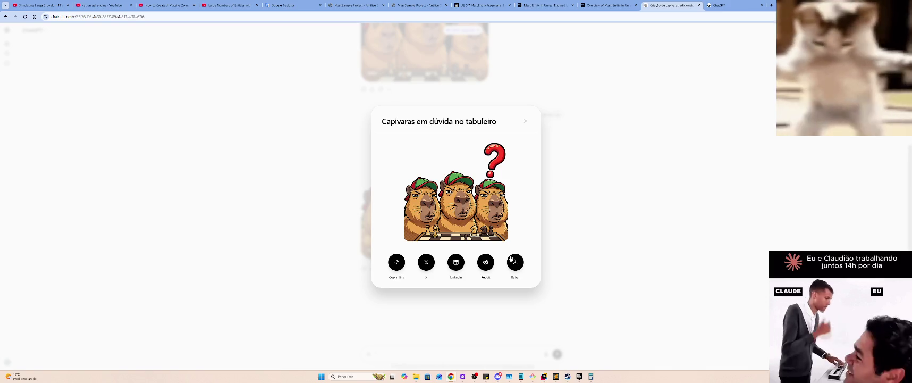
{"action": "left_click", "coordinate": [516, 261]}
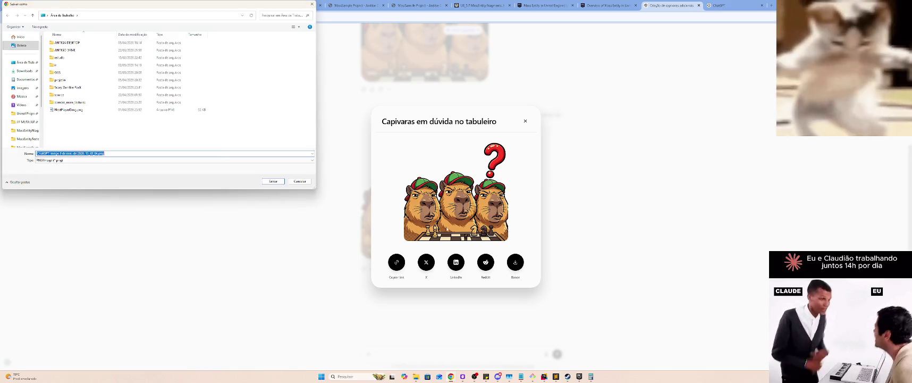
{"action": "double_click", "coordinate": [58, 72]}
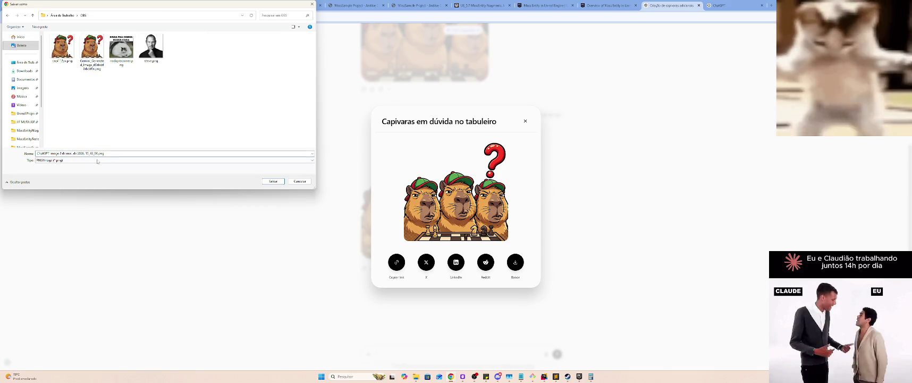
{"action": "left_click", "coordinate": [108, 154]}
{"action": "type", "text": "capivara"}
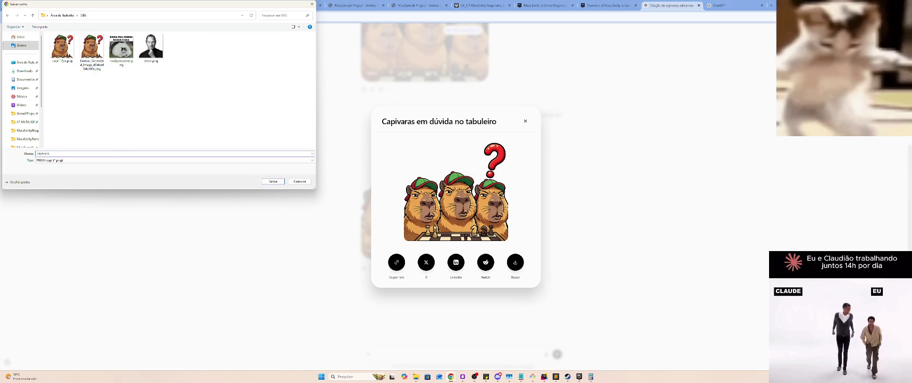
{"action": "key", "text": "Return"}
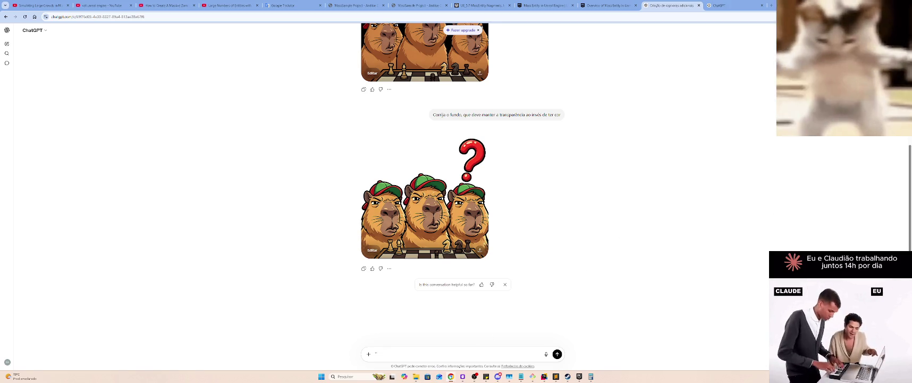
Check the saved capybara image in File Explorer's OBS folder, then go back to the Codex page
{"action": "mouse_move", "coordinate": [415, 376]}
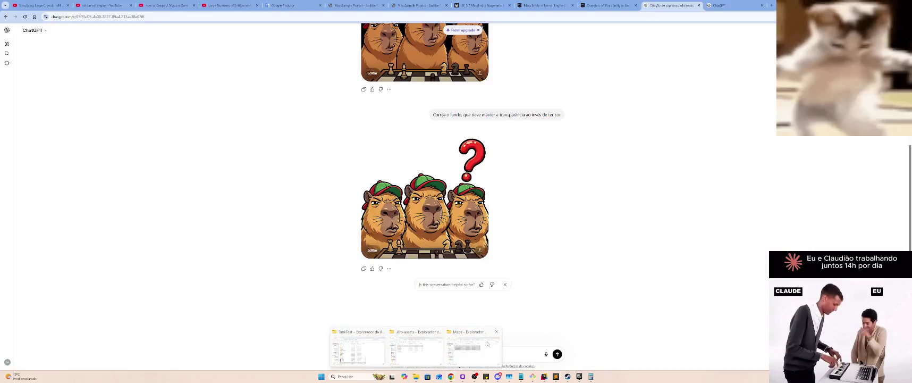
{"action": "left_click", "coordinate": [473, 348]}
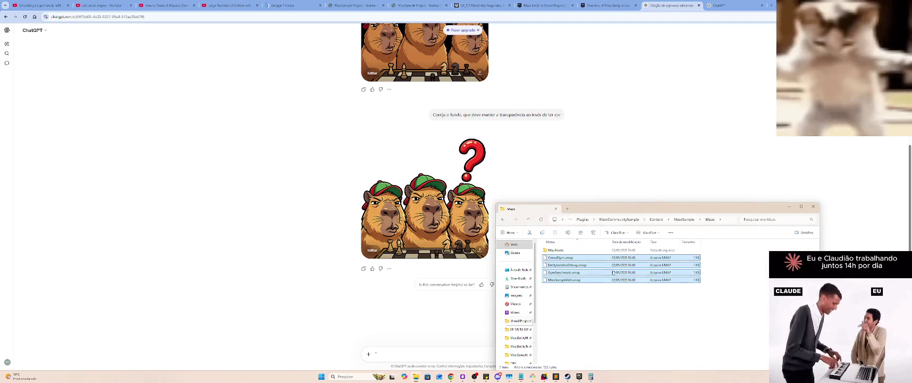
{"action": "scroll", "coordinate": [526, 319], "scroll_direction": "down", "scroll_amount": 2}
{"action": "left_click", "coordinate": [513, 310]}
{"action": "left_click", "coordinate": [678, 255]}
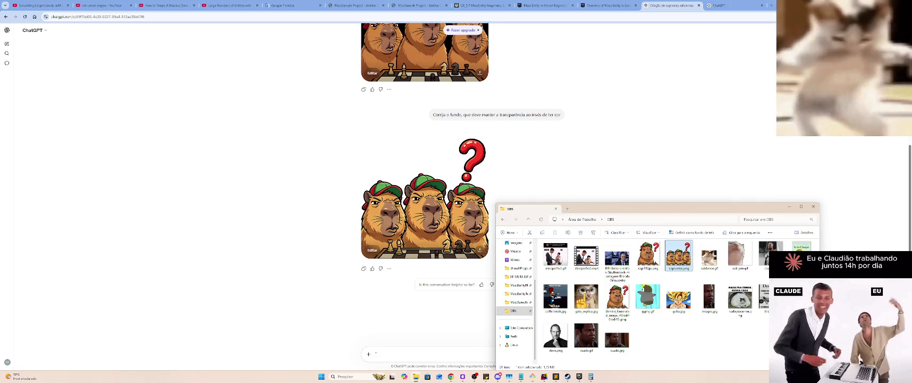
{"action": "mouse_move", "coordinate": [678, 255]}
{"action": "left_mouse_down"}
{"action": "mouse_move", "coordinate": [463, 184]}
{"action": "mouse_move", "coordinate": [680, 258]}
{"action": "left_mouse_up"}
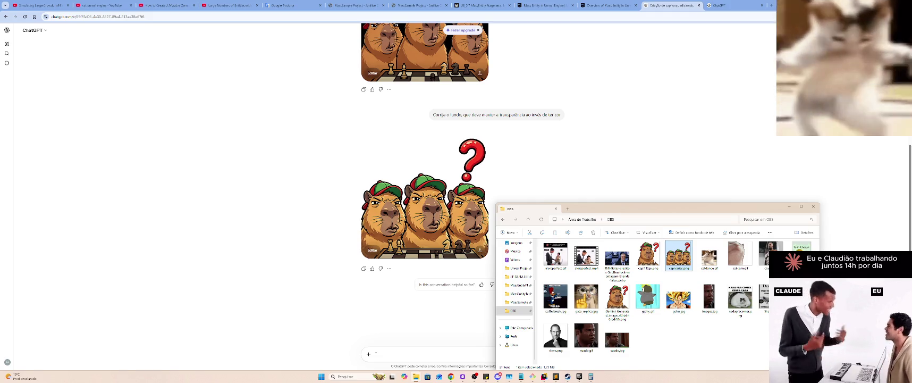
{"action": "left_click", "coordinate": [736, 5]}
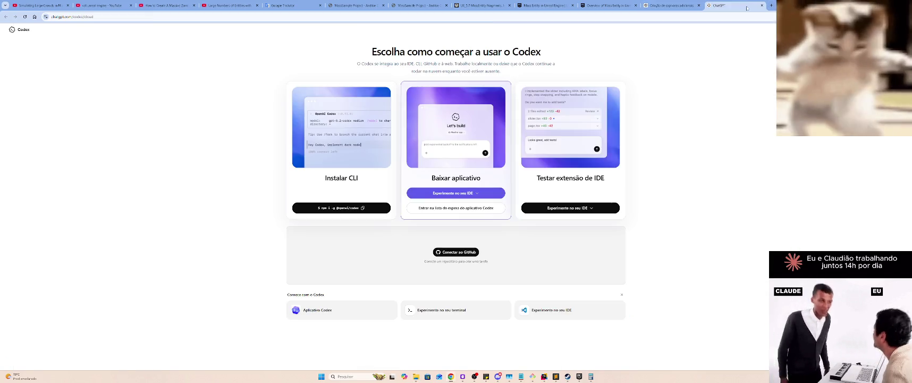
Search 'redimensionar imagem' in a new tab and open iLoveIMG's resize page
{"action": "key", "text": "ctrl+t"}
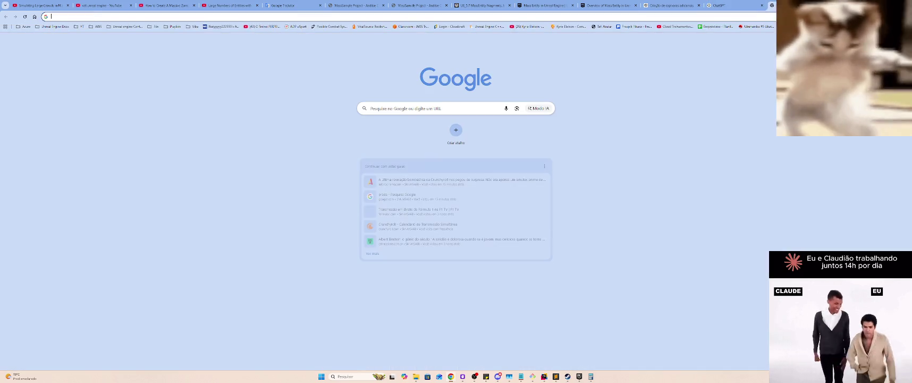
{"action": "type", "text": "redimensionar imagem"}
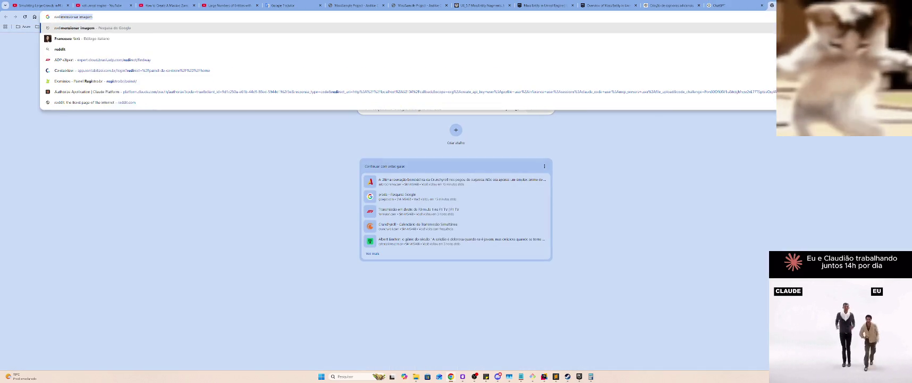
{"action": "key", "text": "Return"}
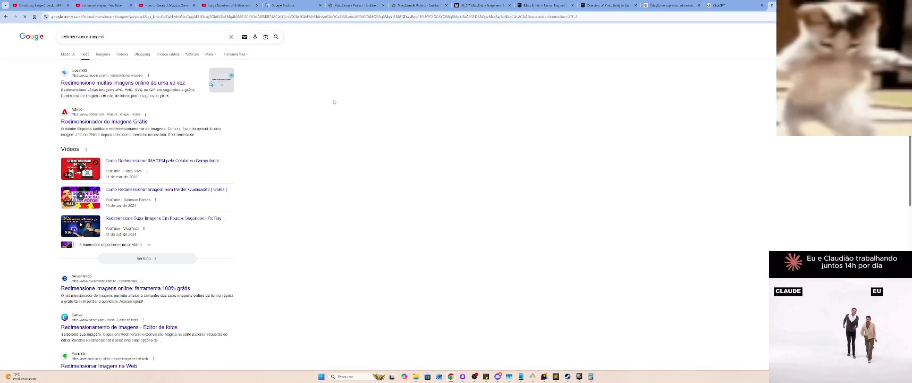
{"action": "left_click", "coordinate": [136, 95]}
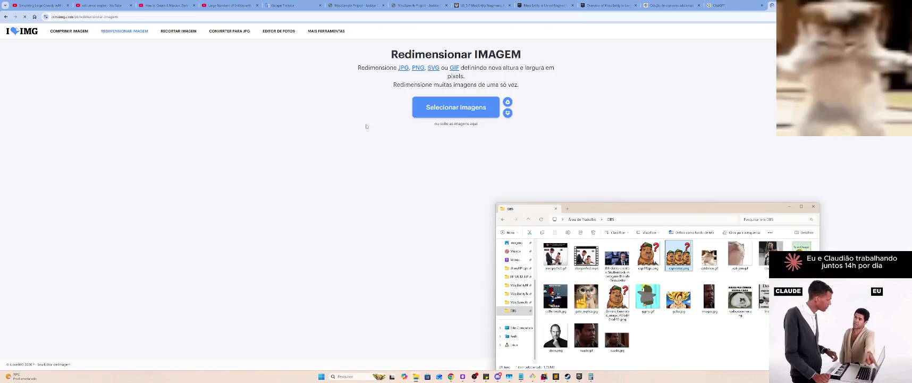
Upload the capybara PNG from the OBS folder and apply the resize
{"action": "left_click", "coordinate": [457, 109]}
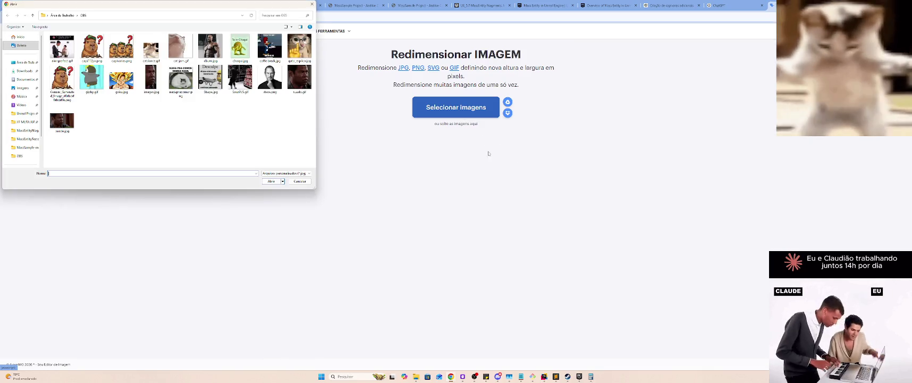
{"action": "left_click", "coordinate": [121, 52]}
{"action": "double_click", "coordinate": [121, 52]}
{"action": "type", "text": "112"}
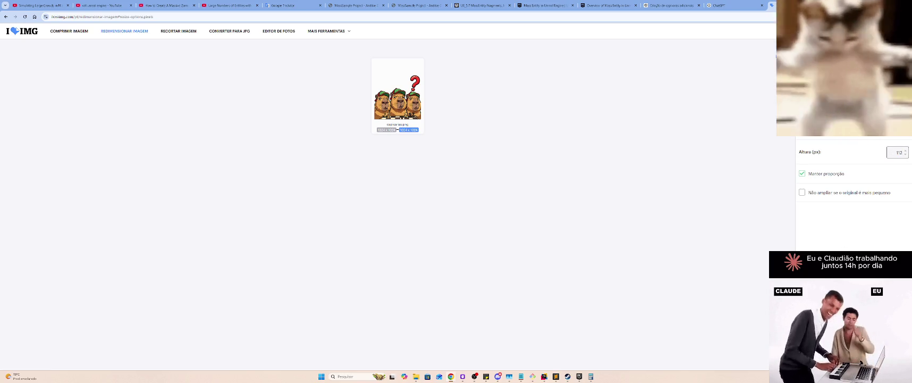
{"action": "key", "text": "Return"}
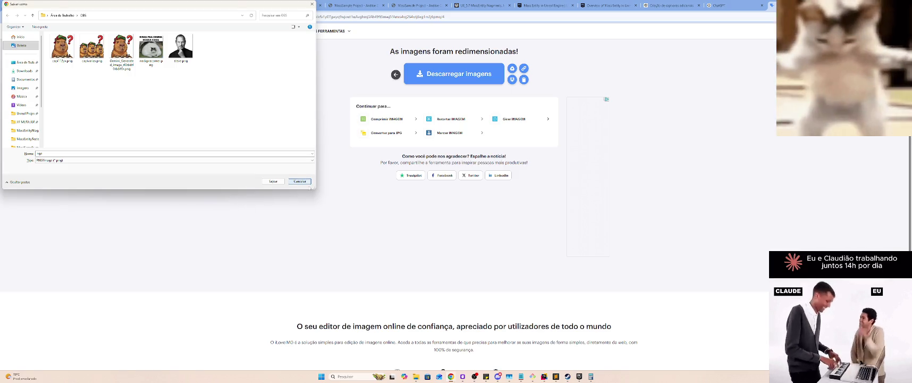
Save the resized image as capivaras112px.png, removing the (1) copy marker
{"action": "left_click", "coordinate": [309, 183]}
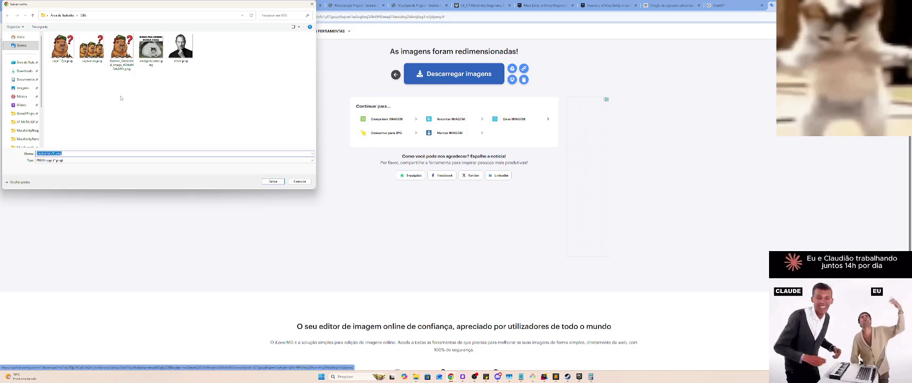
{"action": "key", "text": "Home"}
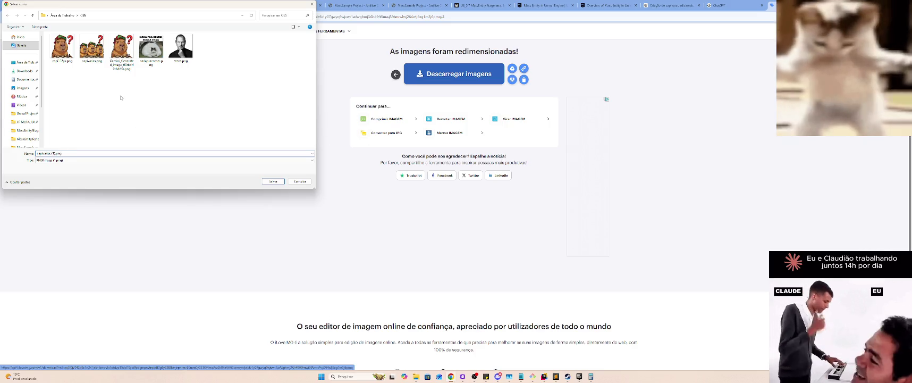
{"action": "key", "text": "BackSpace"}
{"action": "key", "text": "BackSpace"}
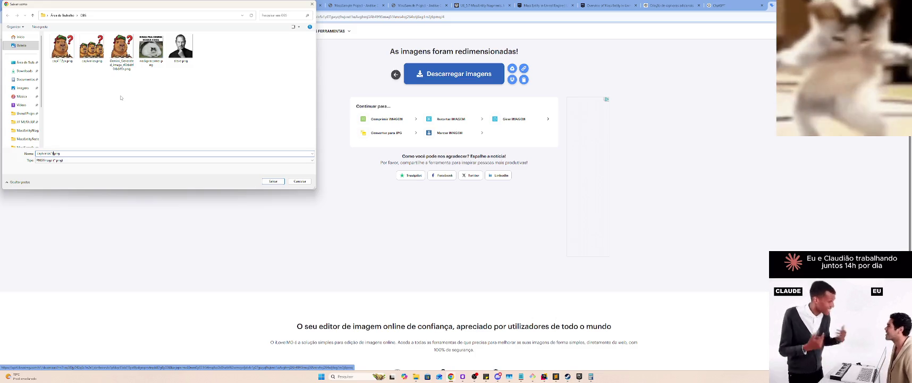
{"action": "left_click", "coordinate": [56, 153]}
{"action": "key", "text": "Return"}
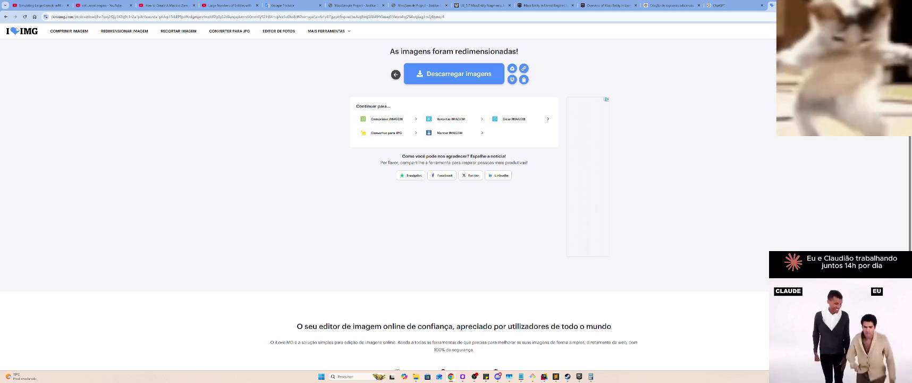
Confirm capivaras112px.png is in the OBS folder
{"action": "key", "text": "alt+Tab"}
{"action": "key", "text": "Tab"}
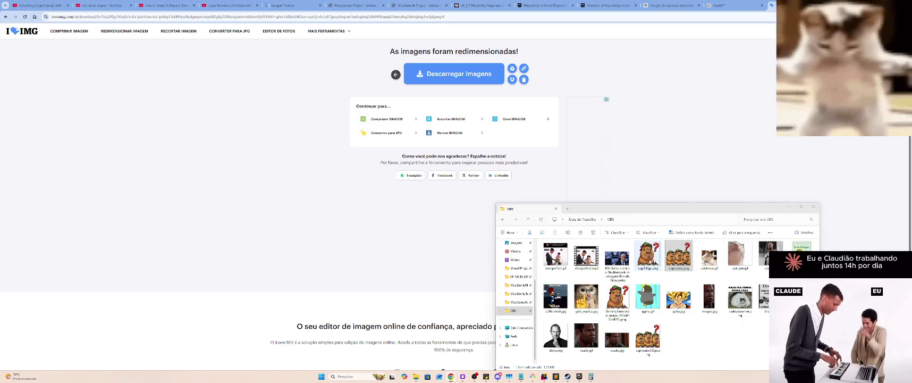
{"action": "left_click", "coordinate": [647, 255]}
{"action": "left_click", "coordinate": [649, 337]}
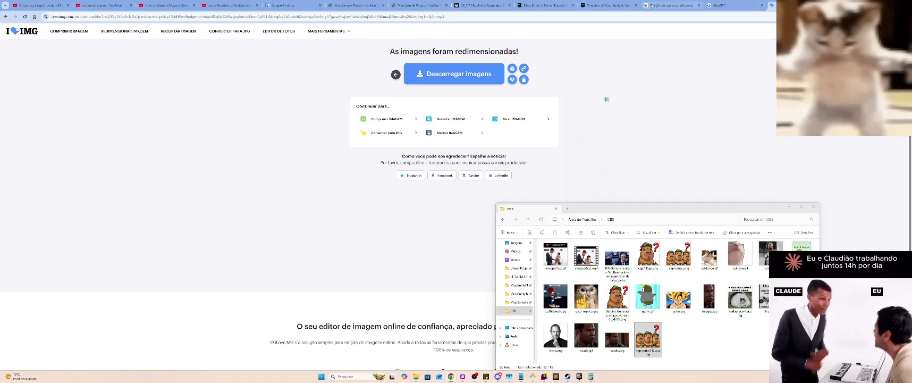
Close the screenshots and iLoveIMG download tabs and minimize the browser
{"action": "left_click", "coordinate": [676, 3]}
{"action": "middle_click", "coordinate": [677, 3]}
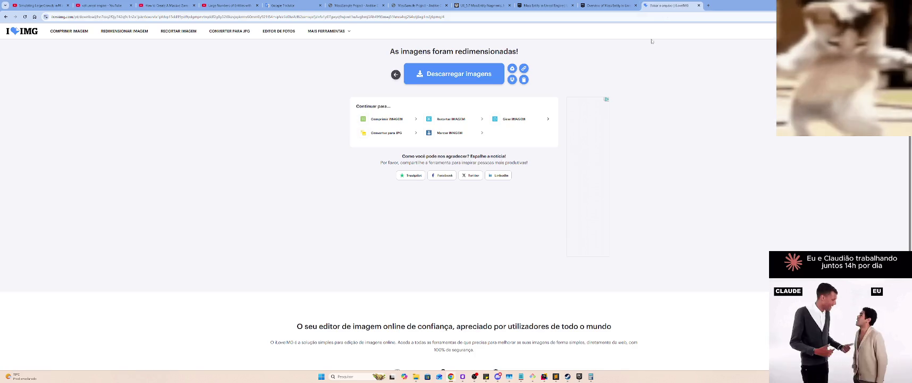
{"action": "middle_click", "coordinate": [681, 3]}
{"action": "left_click", "coordinate": [864, 5]}
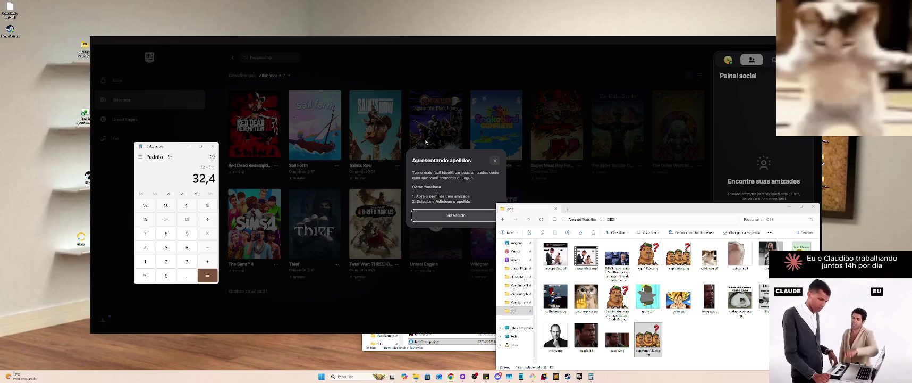
Dismiss the 'Apresentando apelidos' notice with Entendido and close the social panel
{"action": "left_click", "coordinate": [494, 160]}
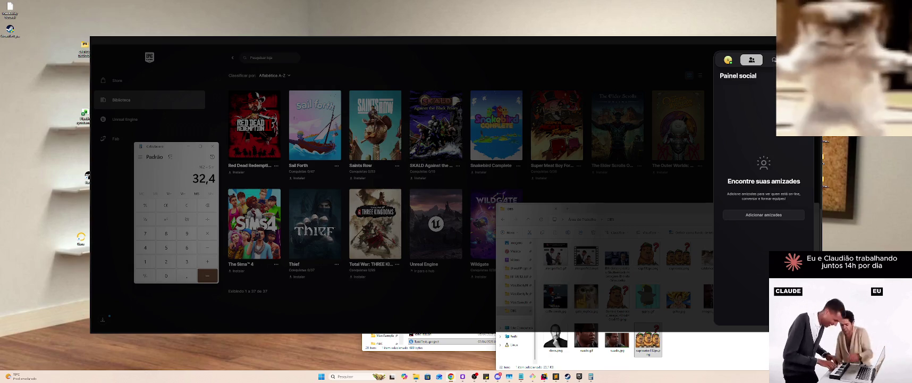
{"action": "key", "text": "Escape"}
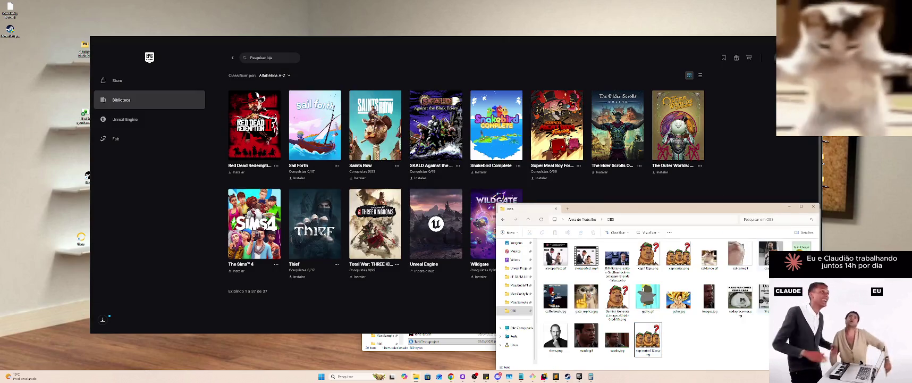
Install Steam with default language and folder, finish setup, and close the TankTest folder window
{"action": "left_click", "coordinate": [789, 207]}
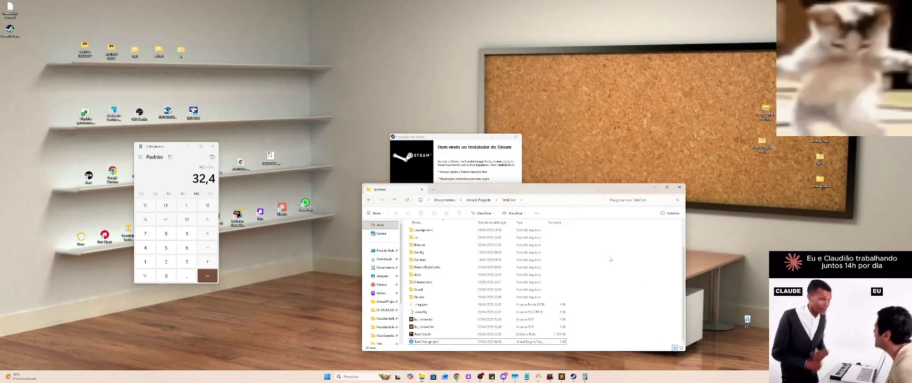
{"action": "left_click", "coordinate": [490, 231]}
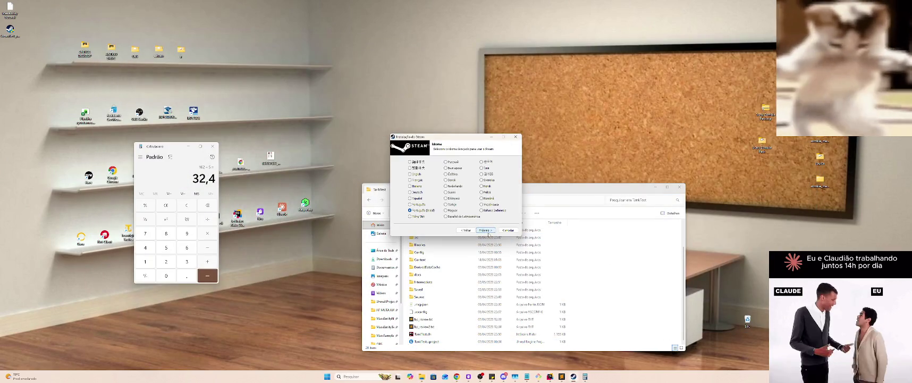
{"action": "left_click", "coordinate": [485, 230]}
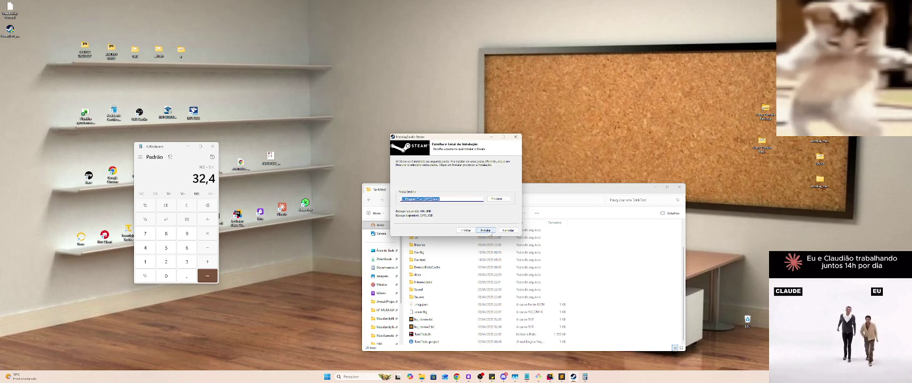
{"action": "left_click", "coordinate": [486, 230]}
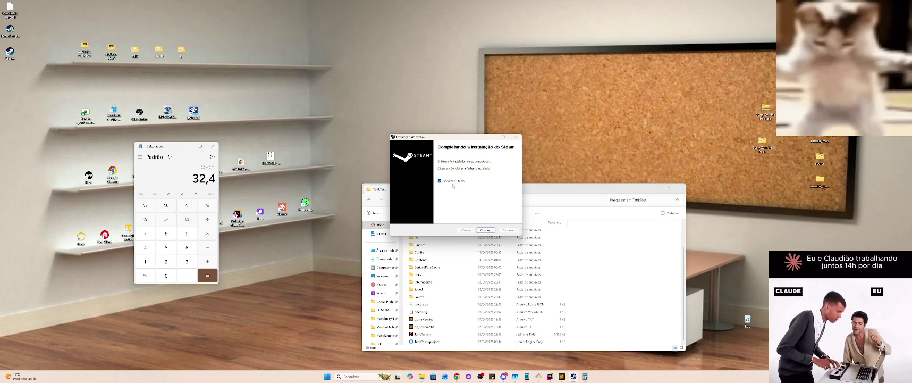
{"action": "left_click", "coordinate": [485, 230]}
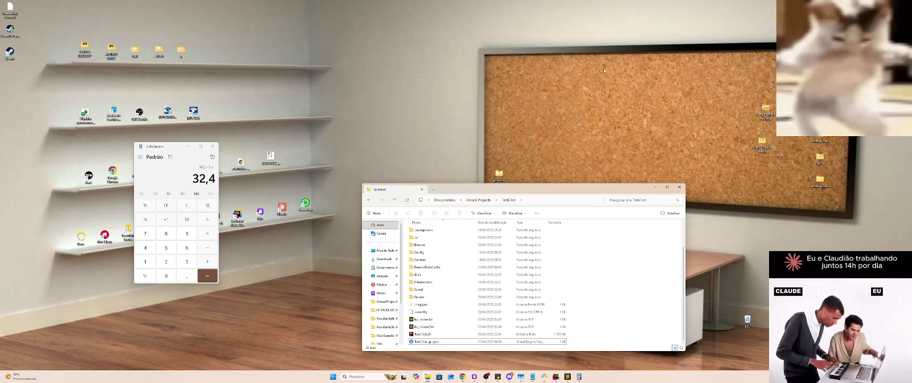
{"action": "left_click", "coordinate": [680, 187]}
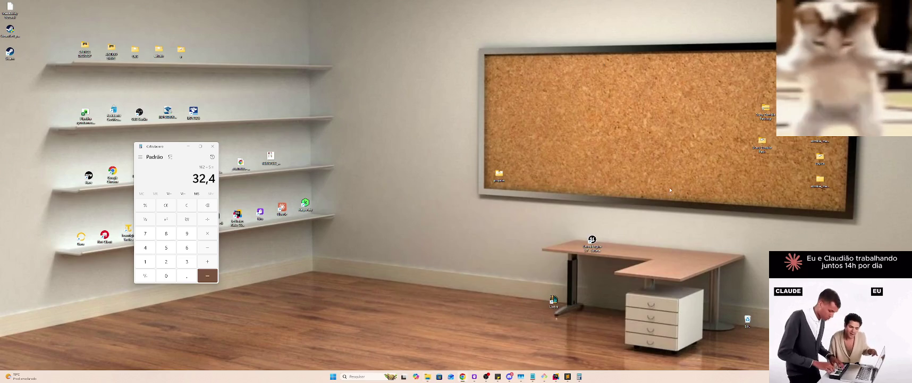
Close Calculator, place SteamSetup and Steam icons on the second shelf, and the notebook on the corkboard
{"action": "left_click", "coordinate": [212, 146]}
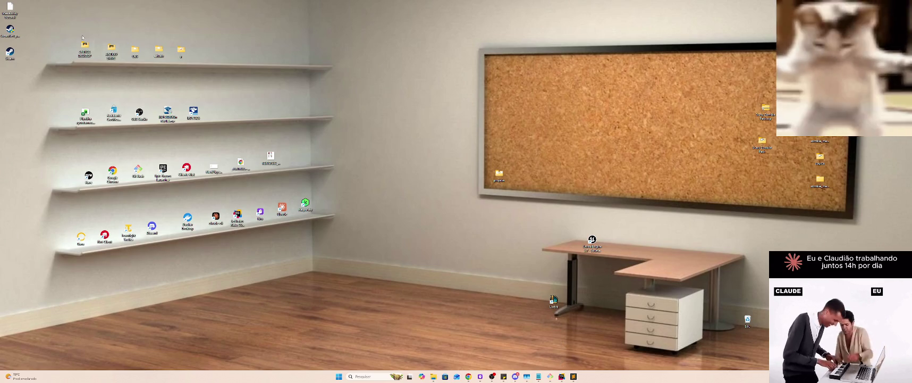
{"action": "mouse_move", "coordinate": [10, 31]}
{"action": "left_mouse_down"}
{"action": "mouse_move", "coordinate": [254, 113]}
{"action": "mouse_move", "coordinate": [213, 108]}
{"action": "left_mouse_up"}
{"action": "mouse_move", "coordinate": [10, 52]}
{"action": "left_mouse_down"}
{"action": "mouse_move", "coordinate": [252, 84]}
{"action": "mouse_move", "coordinate": [243, 109]}
{"action": "left_mouse_up"}
{"action": "left_click_drag", "start_coordinate": [9, 9], "coordinate": [521, 175]}
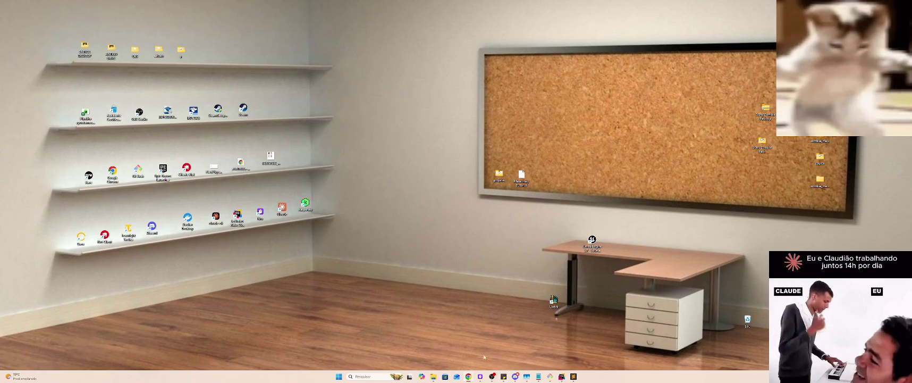
Bring the MassEntity.md editor forward and check its rendered preview
{"action": "mouse_move", "coordinate": [479, 377]}
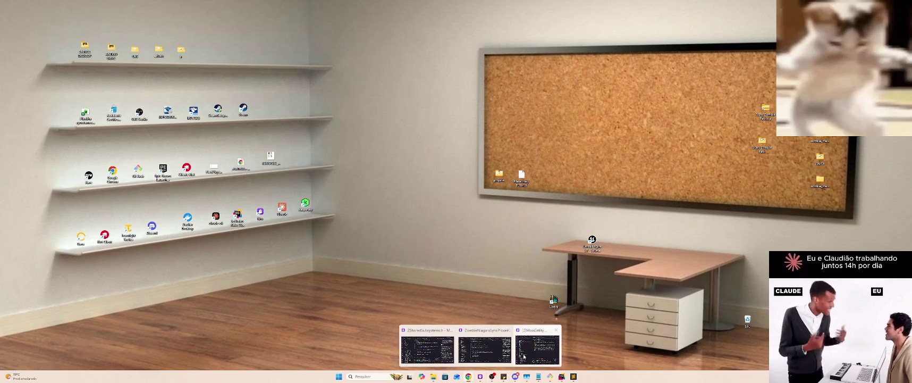
{"action": "left_click", "coordinate": [525, 353]}
{"action": "scroll", "coordinate": [781, 202], "scroll_direction": "up", "scroll_amount": 15}
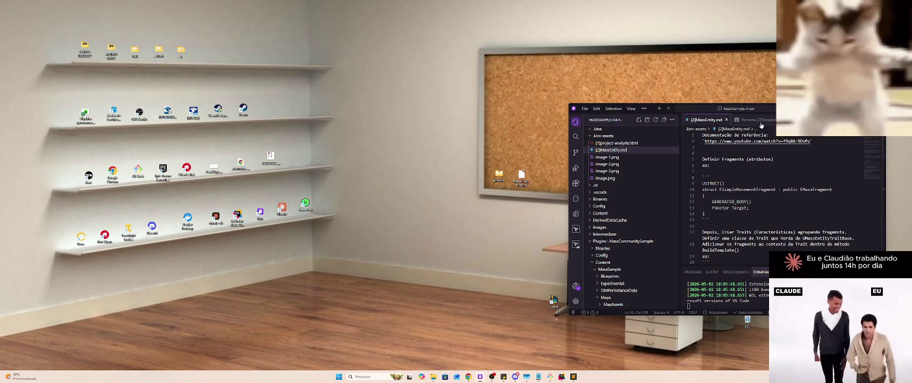
{"action": "left_click", "coordinate": [759, 122]}
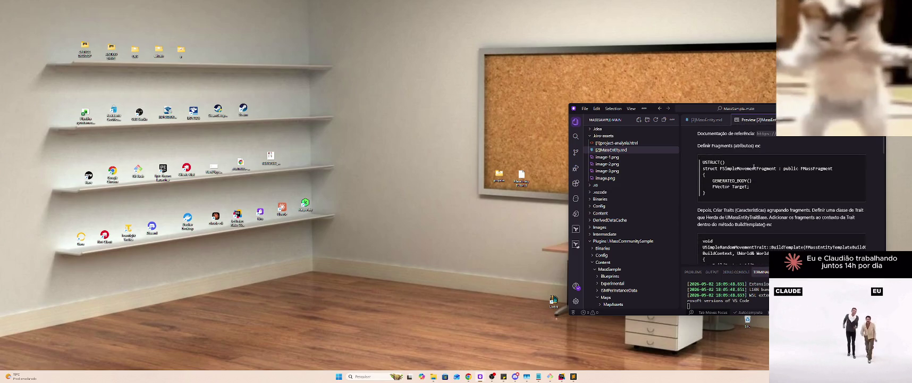
{"action": "left_click", "coordinate": [699, 121]}
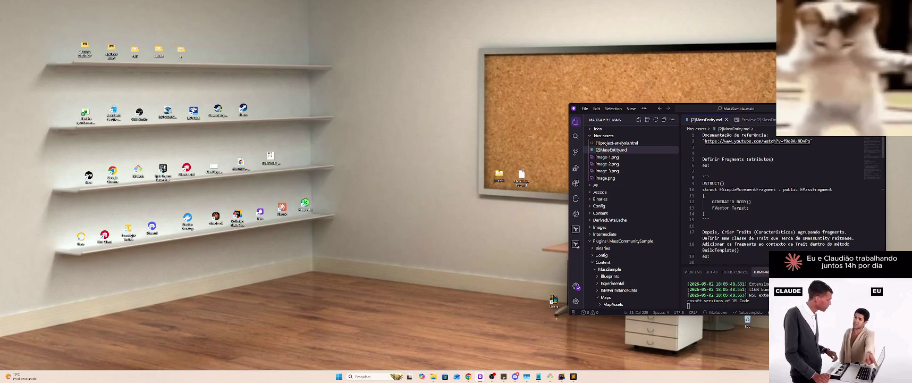
Add the '# Implementação Mass Entity' Unreal heading at the top of MassEntity.md and preview it
{"action": "left_click", "coordinate": [702, 135]}
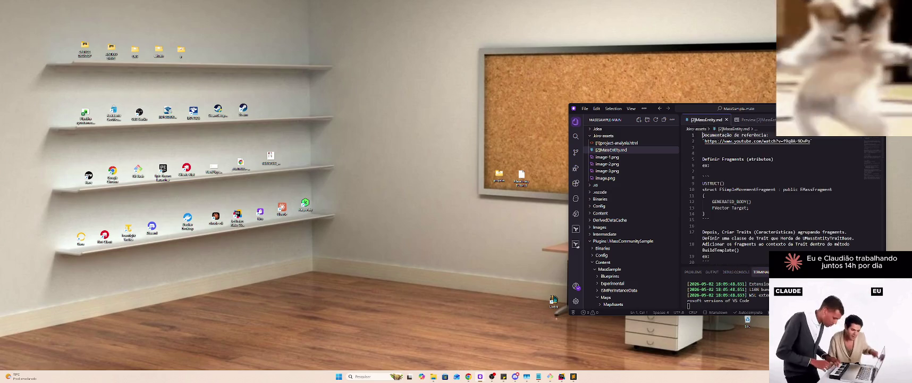
{"action": "key", "text": "Return"}
{"action": "key", "text": "Return"}
{"action": "left_click", "coordinate": [702, 135]}
{"action": "type", "text": "#"}
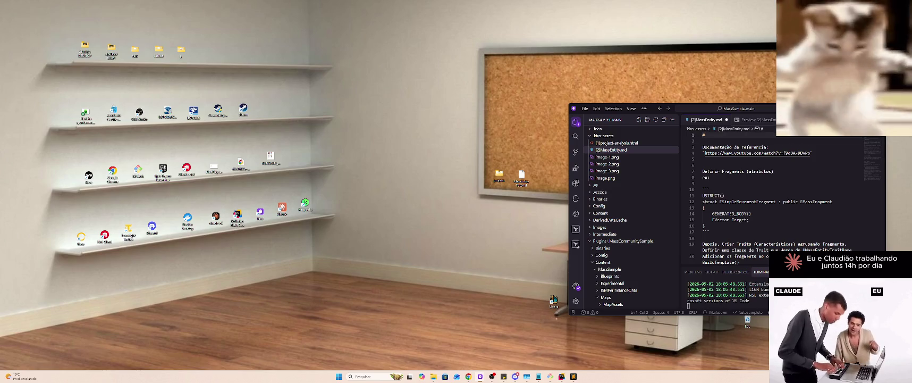
{"action": "type", "text": " Implemen"}
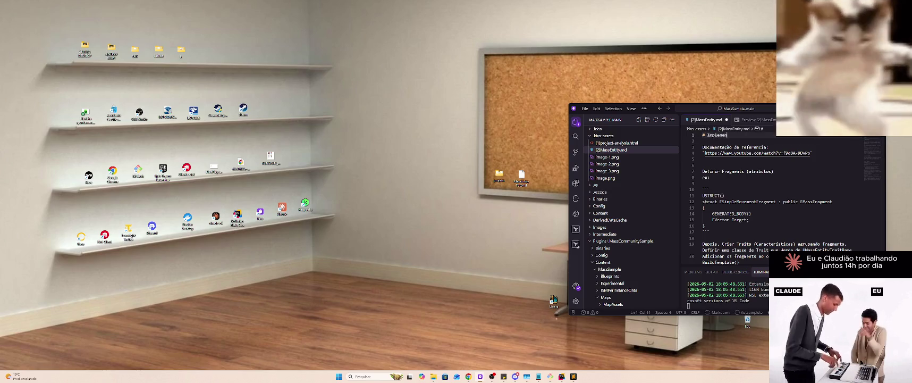
{"action": "type", "text": "taão "}
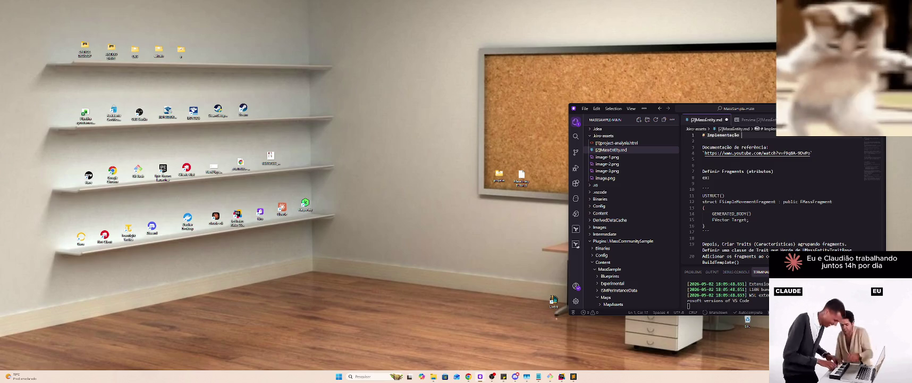
{"action": "type", "text": "Masty"}
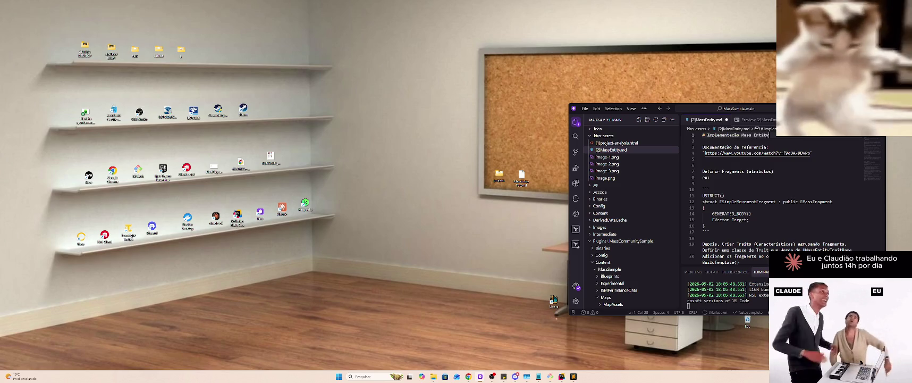
{"action": "type", "text": " U"}
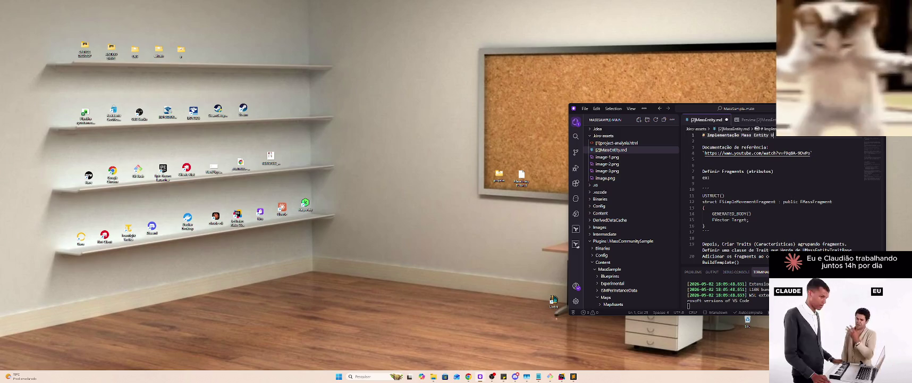
{"action": "type", "text": "nreEng"}
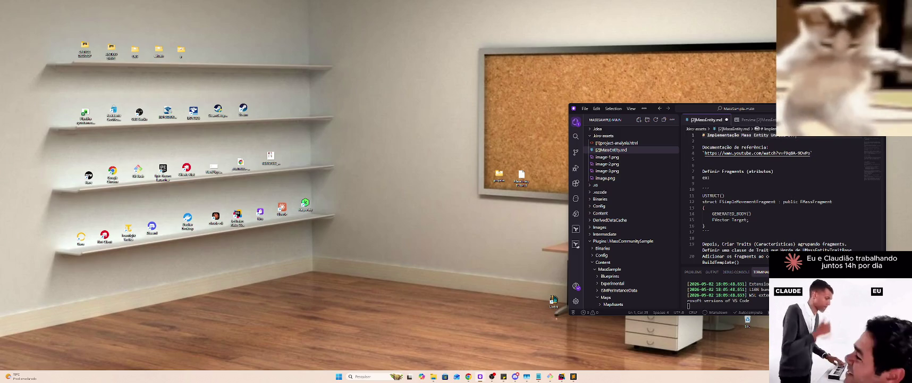
{"action": "left_click", "coordinate": [747, 120]}
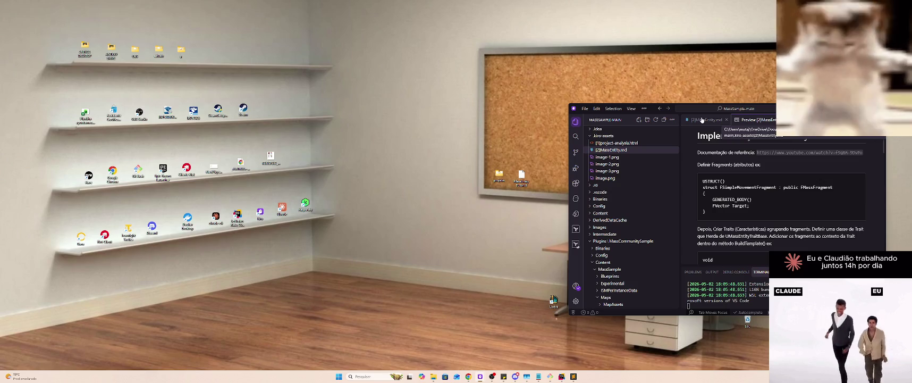
{"action": "left_click", "coordinate": [702, 120]}
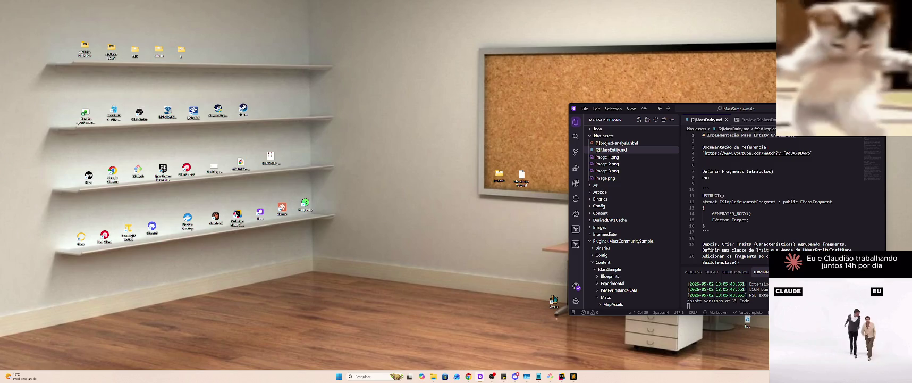
{"action": "key", "text": "alt+Tab"}
{"action": "key", "text": "Tab"}
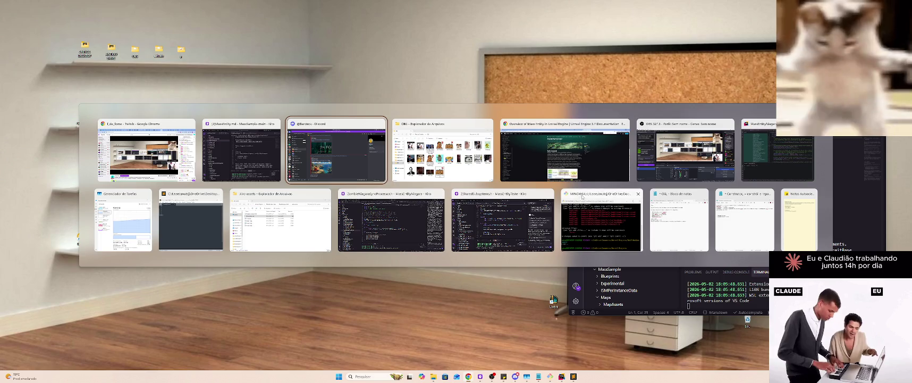
In the .kiro-assets Explorer window, go up to the Unreal Projects folder
{"action": "key", "text": "Escape"}
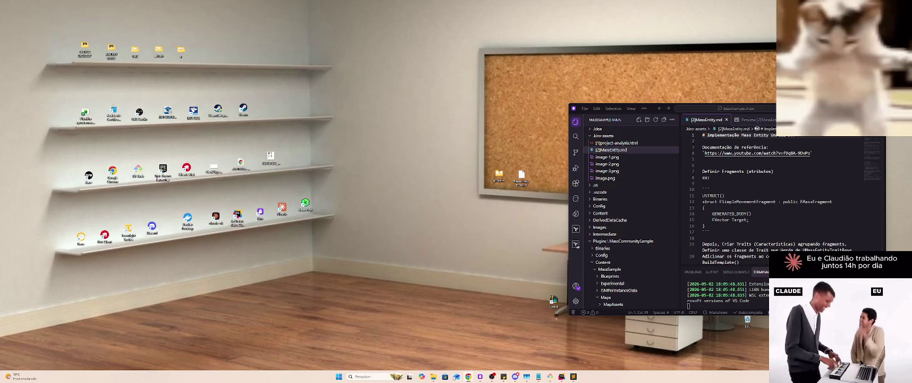
{"action": "mouse_move", "coordinate": [434, 376]}
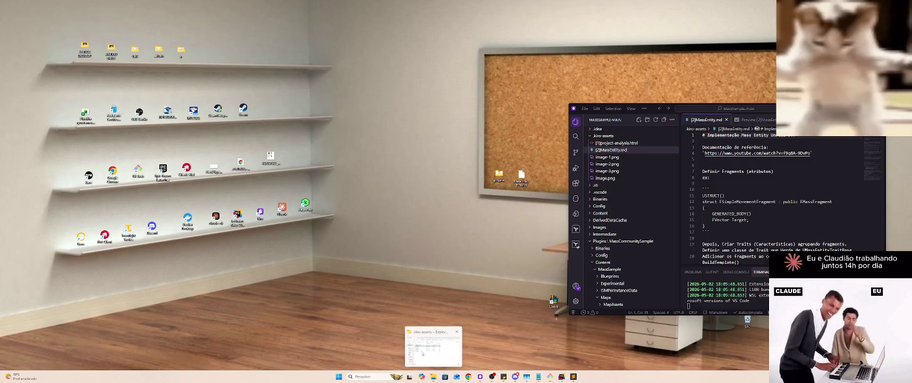
{"action": "left_click", "coordinate": [422, 353]}
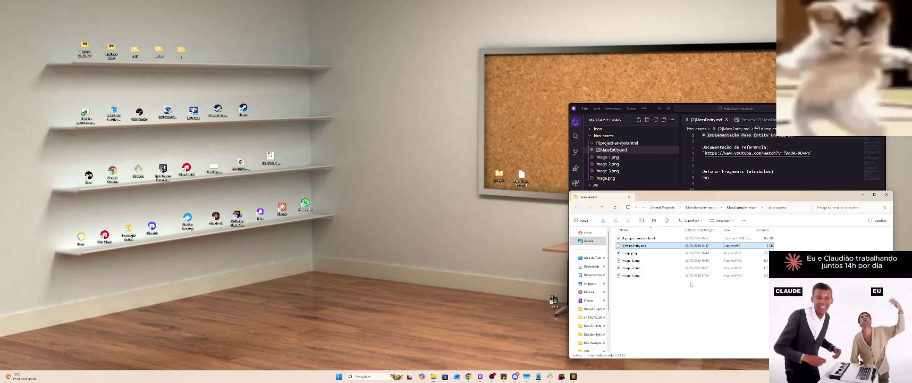
{"action": "left_click", "coordinate": [691, 284]}
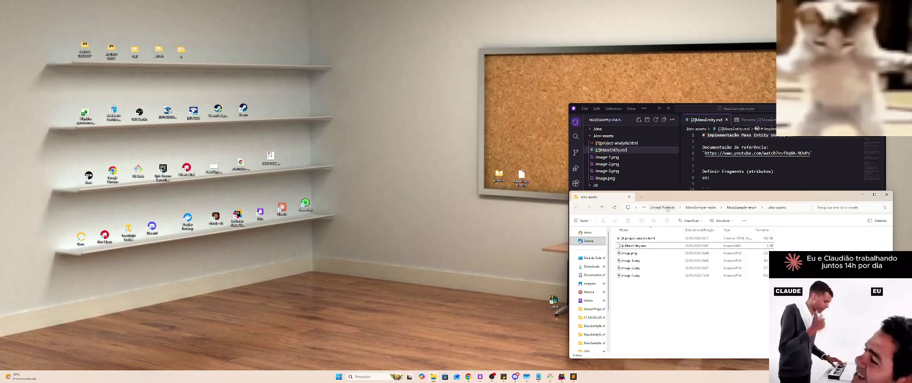
{"action": "left_click", "coordinate": [662, 208]}
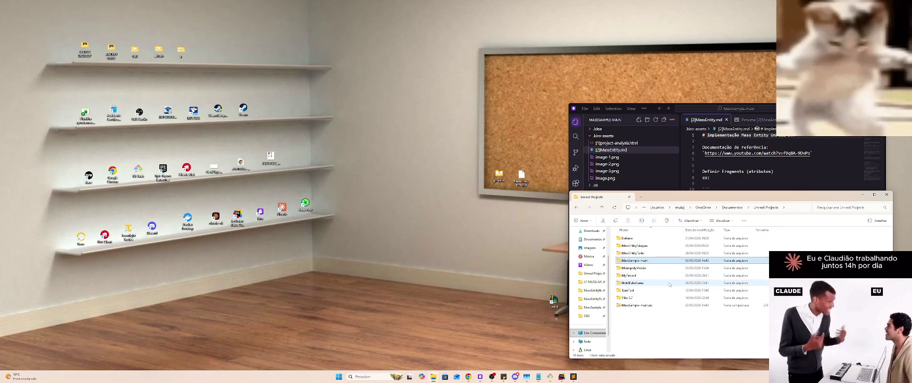
Open the MassEntityTeste folder, select MassEntityTeste.uproject, and move the window left
{"action": "double_click", "coordinate": [665, 246]}
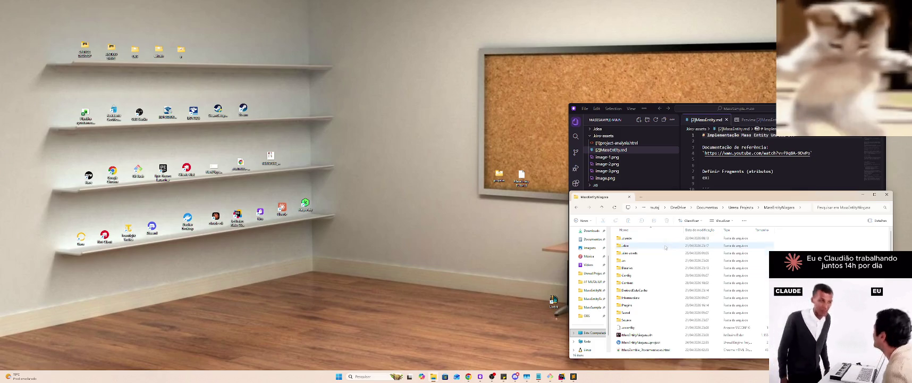
{"action": "key", "text": "alt+Left"}
{"action": "double_click", "coordinate": [651, 253]}
{"action": "left_click", "coordinate": [664, 320]}
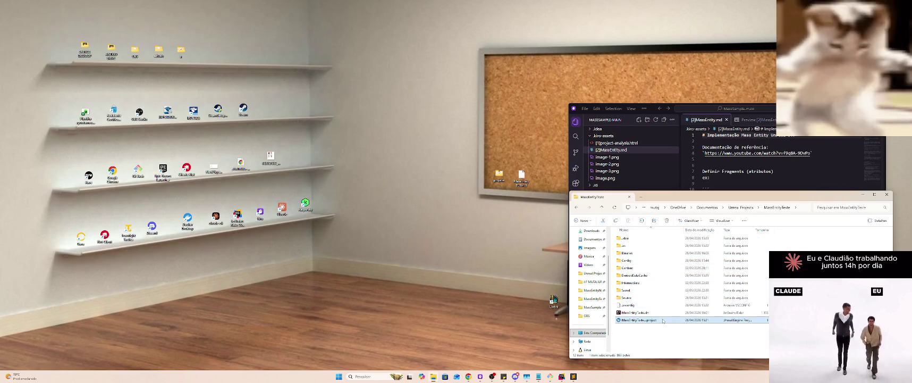
{"action": "mouse_move", "coordinate": [822, 198]}
{"action": "left_mouse_down"}
{"action": "mouse_move", "coordinate": [480, 151]}
{"action": "mouse_move", "coordinate": [358, 168]}
{"action": "left_mouse_up"}
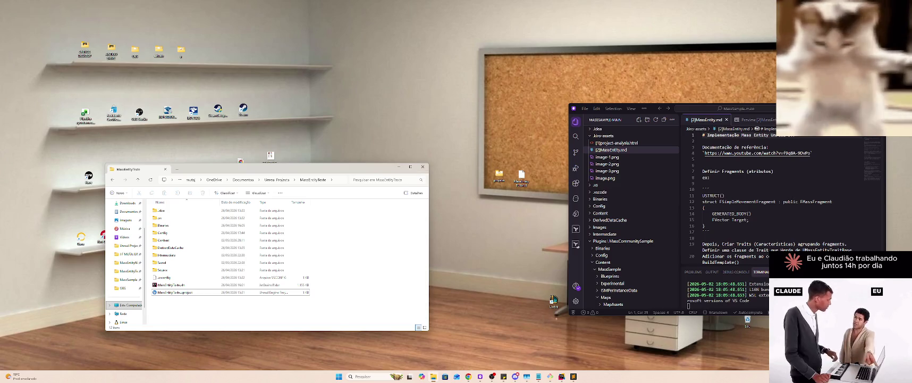
{"action": "left_click", "coordinate": [270, 150]}
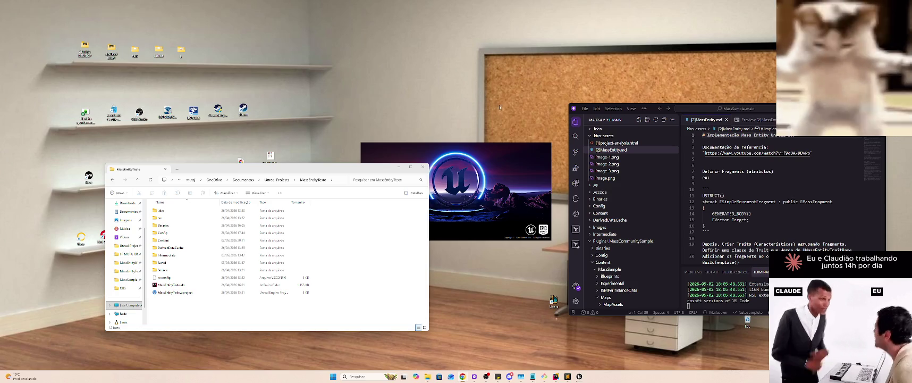
Wait while the MassEntityTeste Unreal Editor splash screen loads plugin modules
{"action": "mouse_move", "coordinate": [338, 28]}
{"action": "left_mouse_down"}
{"action": "mouse_move", "coordinate": [353, 76]}
{"action": "mouse_move", "coordinate": [383, 69]}
{"action": "mouse_move", "coordinate": [314, 79]}
{"action": "left_mouse_up"}
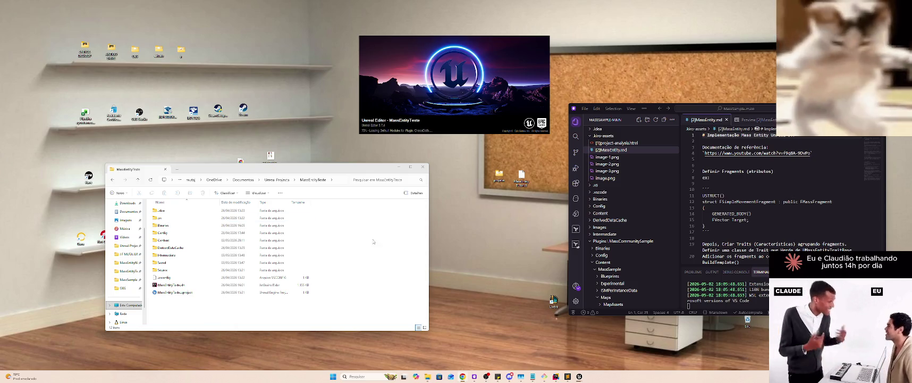
{"action": "left_click", "coordinate": [356, 262]}
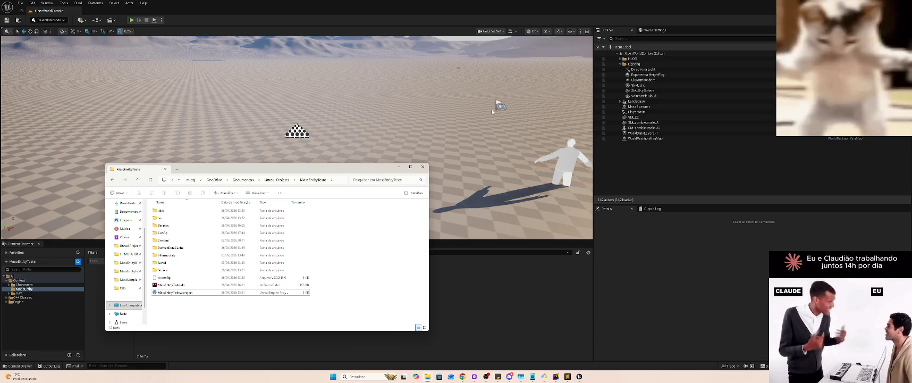
Open the EQ_Grid environment query to review its graph, then close it
{"action": "left_click_drag", "start_coordinate": [115, 96], "coordinate": [128, 90]}
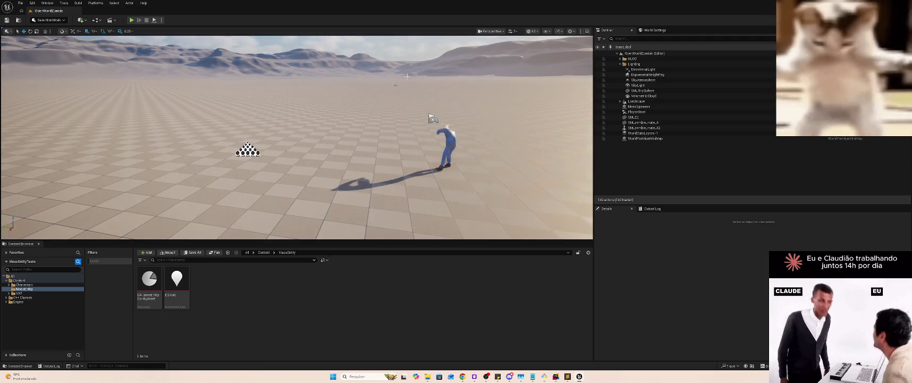
{"action": "mouse_move", "coordinate": [298, 139]}
{"action": "left_mouse_down"}
{"action": "mouse_move", "coordinate": [330, 135]}
{"action": "mouse_move", "coordinate": [287, 143]}
{"action": "left_mouse_up"}
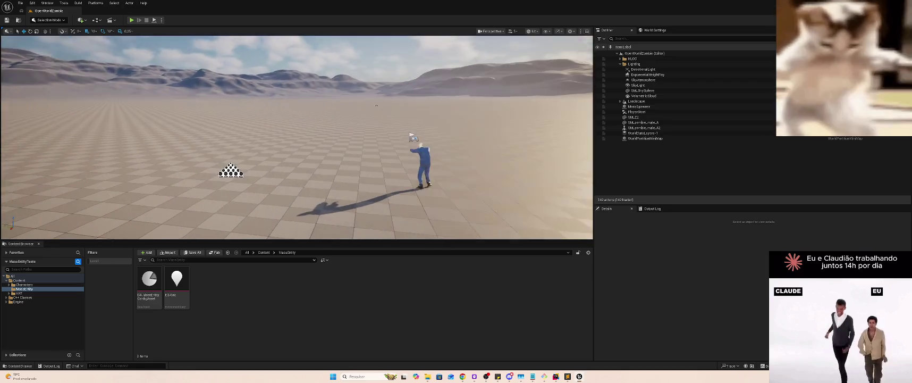
{"action": "right_click", "coordinate": [212, 287]}
{"action": "left_click", "coordinate": [166, 288]}
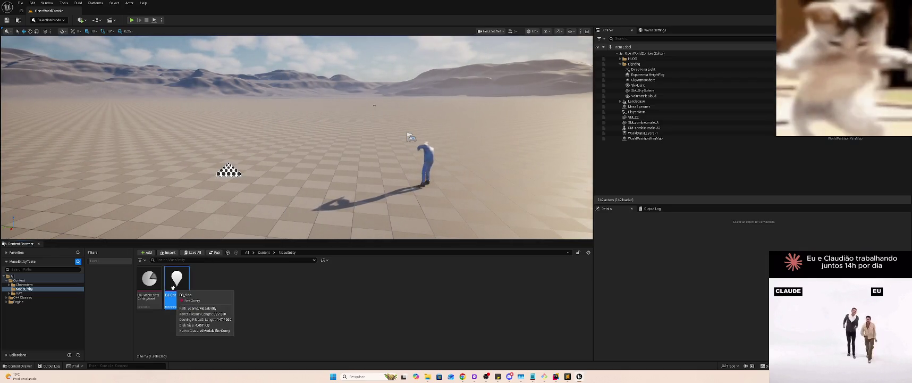
{"action": "double_click", "coordinate": [173, 287]}
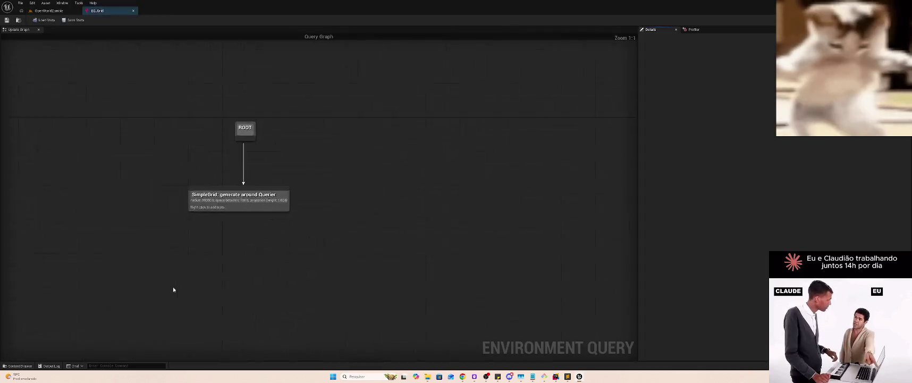
{"action": "middle_click", "coordinate": [95, 12]}
Bring up the Content Browser's new-asset menu at the Miscellaneous category
{"action": "right_click", "coordinate": [230, 285]}
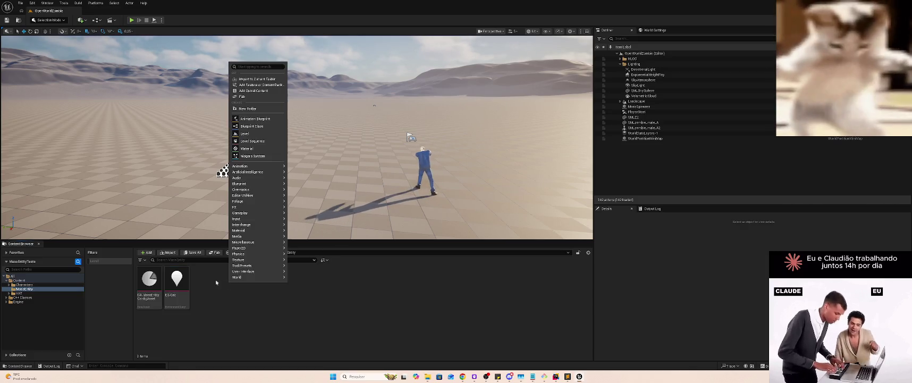
{"action": "left_click", "coordinate": [180, 280]}
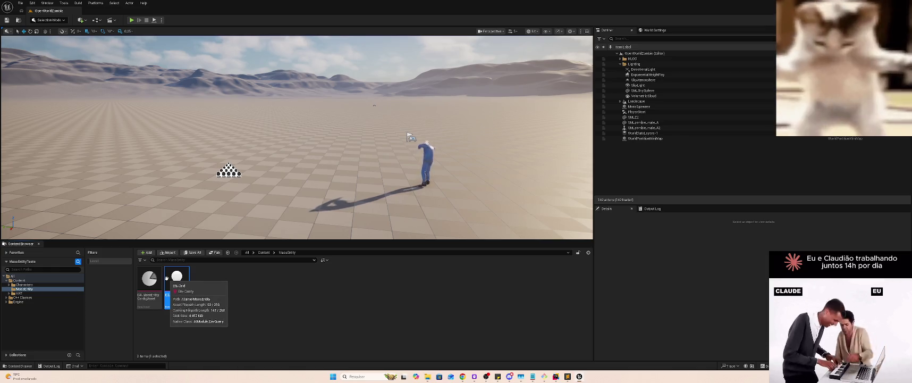
{"action": "left_click", "coordinate": [152, 279]}
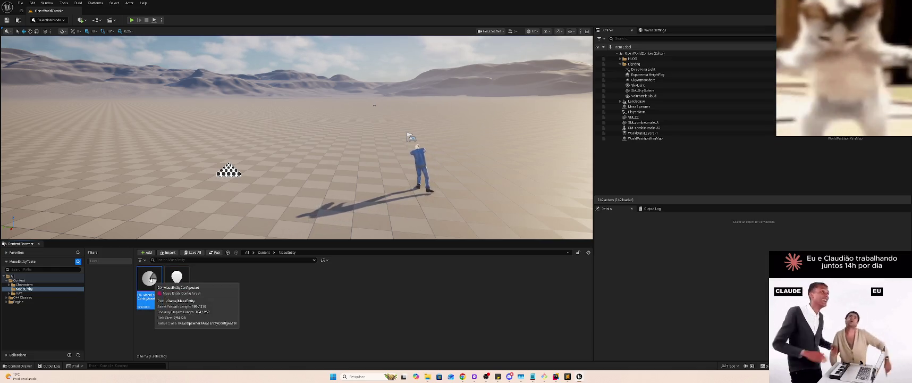
{"action": "right_click", "coordinate": [236, 283]}
{"action": "mouse_move", "coordinate": [263, 252]}
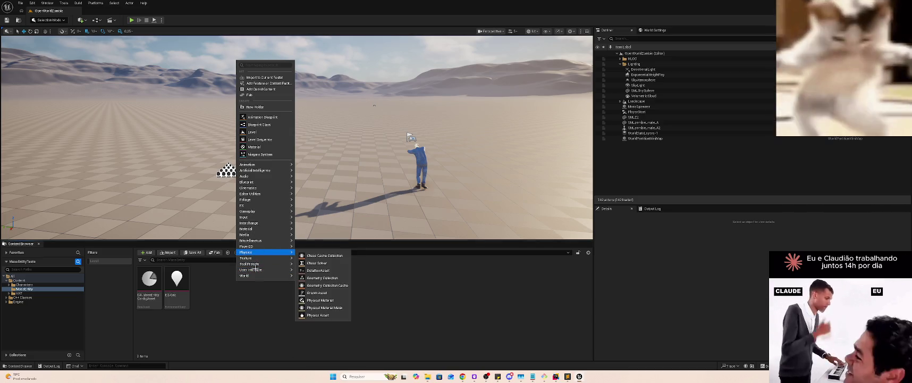
Start a new Data Asset, search its class picker for 'Mass', then close the picker
{"action": "mouse_move", "coordinate": [265, 222]}
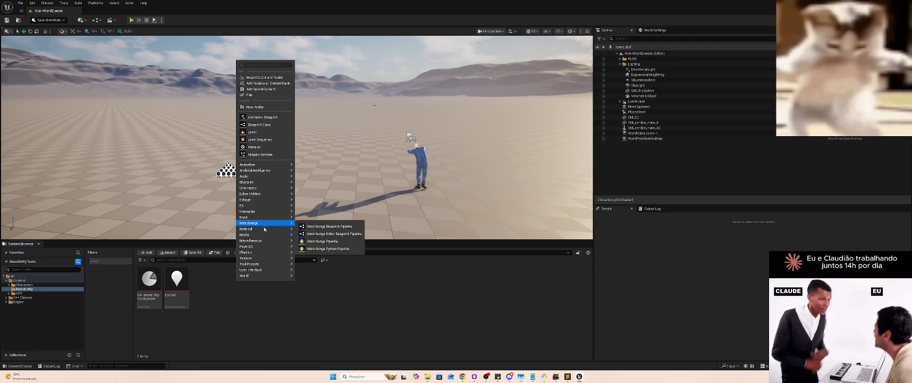
{"action": "mouse_move", "coordinate": [268, 241]}
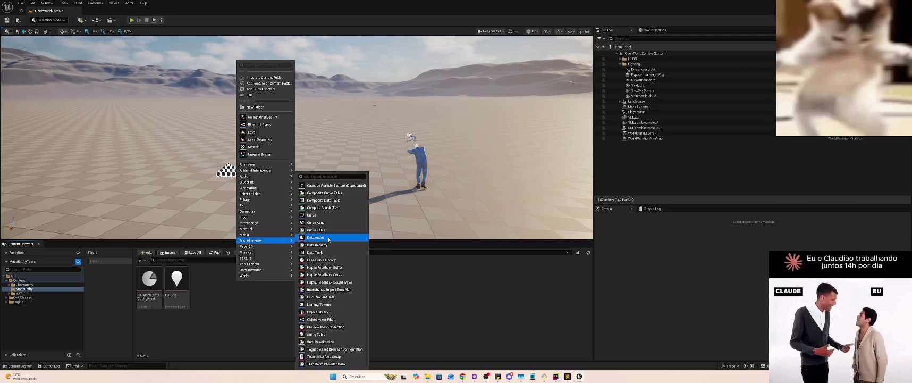
{"action": "left_click", "coordinate": [328, 238]}
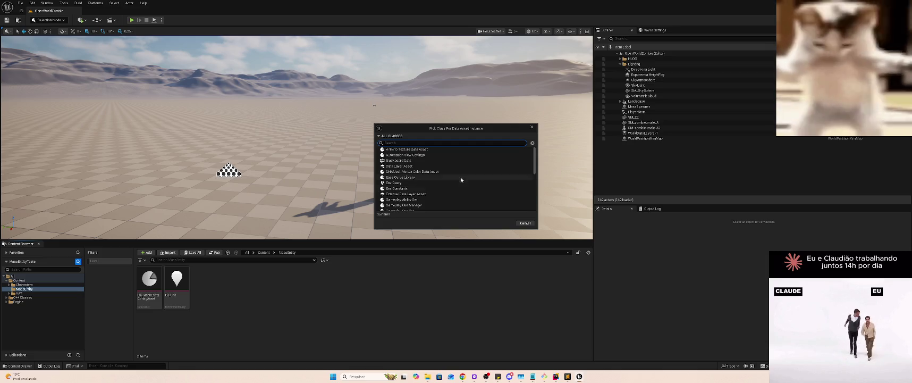
{"action": "scroll", "coordinate": [431, 184], "scroll_direction": "down", "scroll_amount": 6}
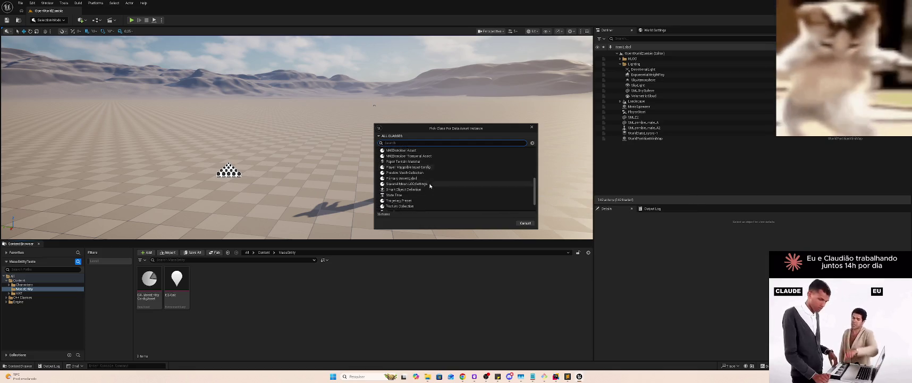
{"action": "scroll", "coordinate": [431, 185], "scroll_direction": "down", "scroll_amount": 3}
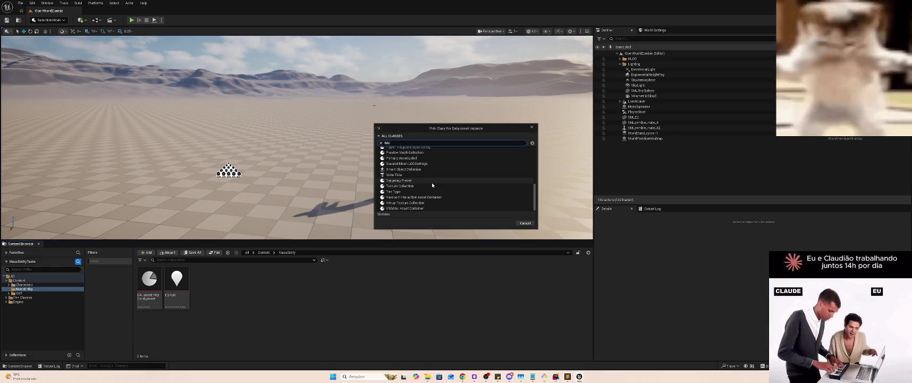
{"action": "type", "text": "Mass"}
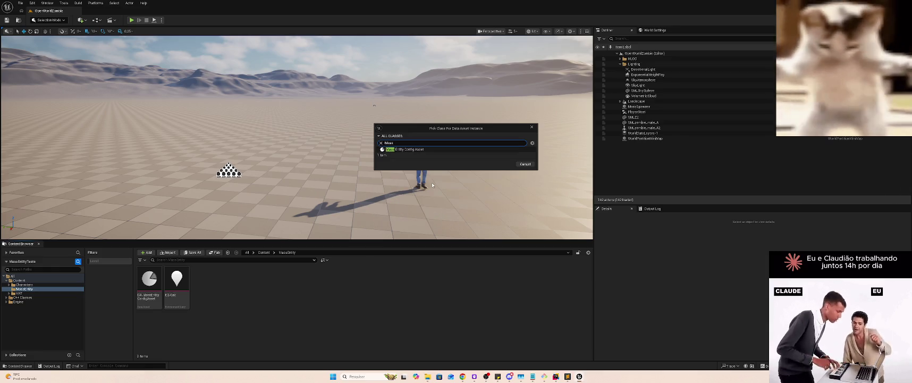
{"action": "left_click_drag", "start_coordinate": [424, 132], "coordinate": [313, 275]}
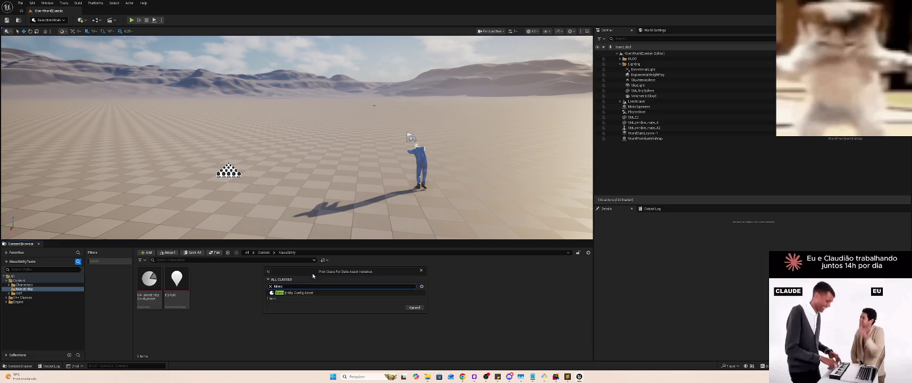
{"action": "key", "text": "BackSpace"}
{"action": "key", "text": "BackSpace"}
{"action": "key", "text": "BackSpace"}
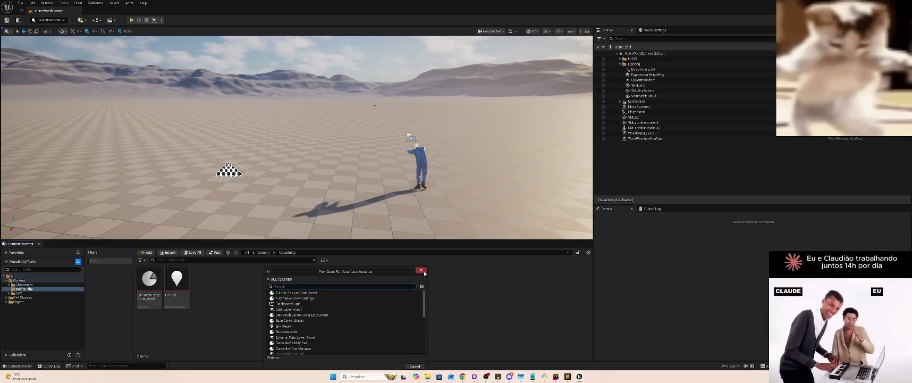
{"action": "left_click", "coordinate": [424, 271]}
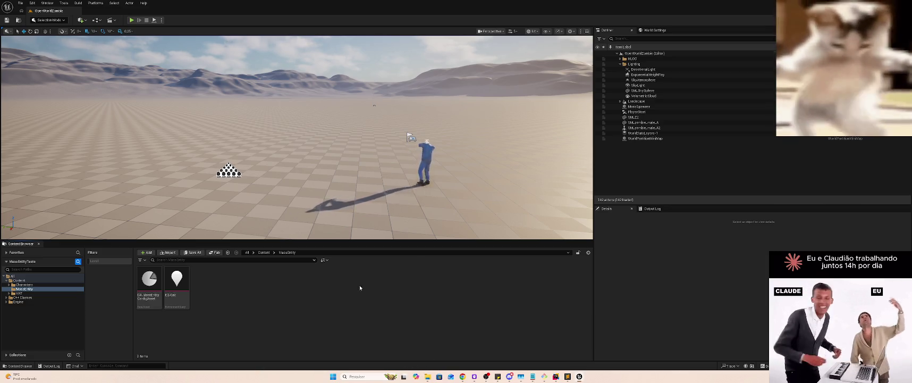
Try filtering the Content Browser's new-asset menu for Data Asset, then dismiss it
{"action": "right_click", "coordinate": [330, 291]}
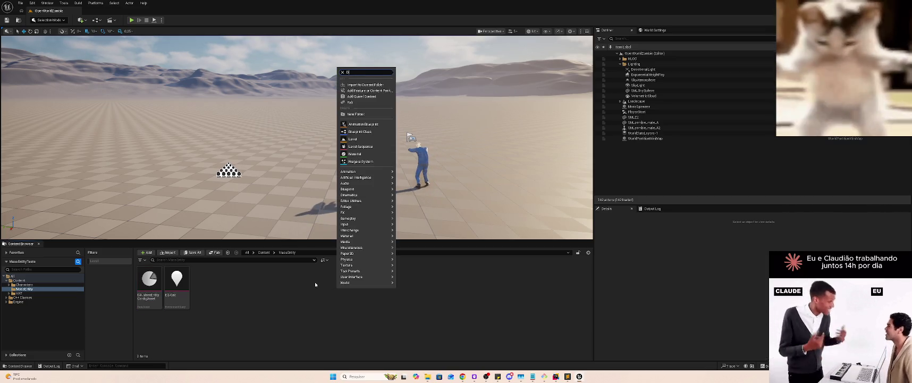
{"action": "type", "text": "ata"}
{"action": "key", "text": "Escape"}
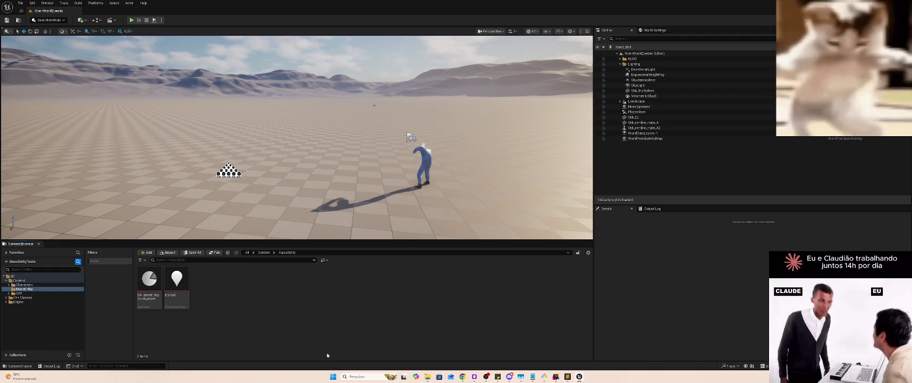
{"action": "right_click", "coordinate": [314, 348]}
{"action": "type", "text": "ata"}
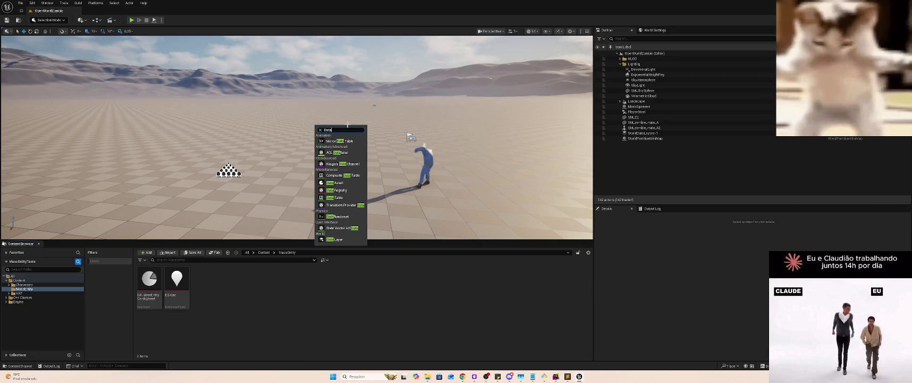
{"action": "key", "text": "Escape"}
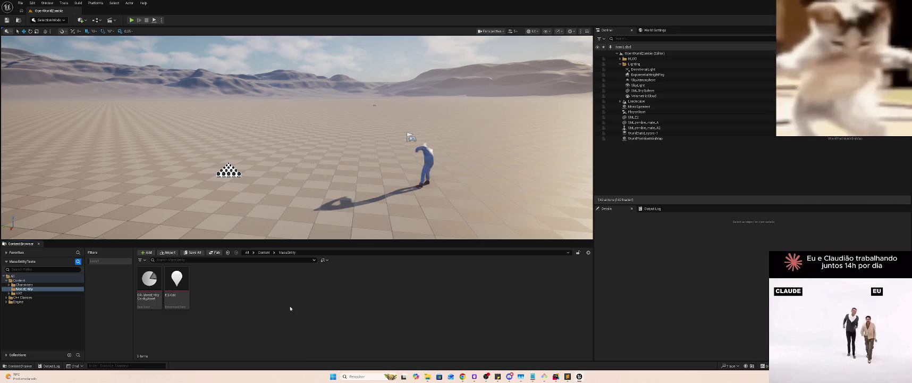
{"action": "right_click", "coordinate": [346, 315]}
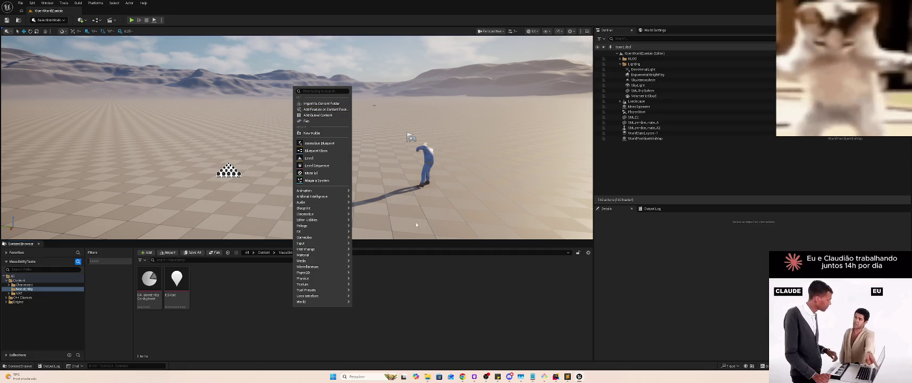
{"action": "key", "text": "Escape"}
Enlarge the Content Browser by raising the viewport splitter, and filter the new-asset menu for 'data asset'
{"action": "left_click_drag", "start_coordinate": [320, 224], "coordinate": [298, 196]}
{"action": "left_click_drag", "start_coordinate": [326, 242], "coordinate": [311, 140]}
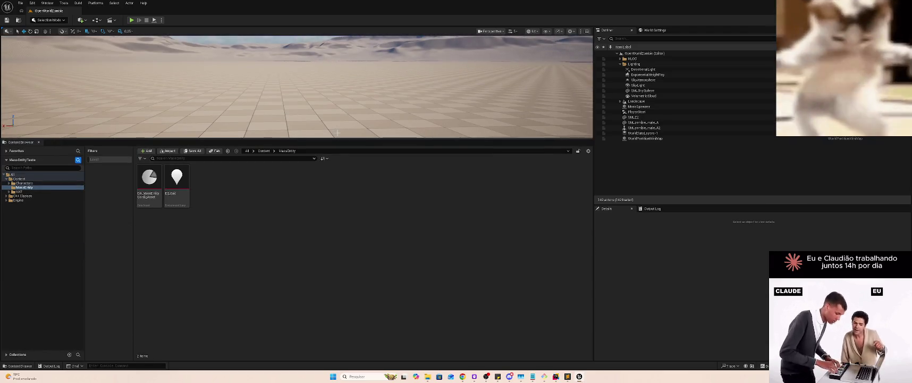
{"action": "right_click", "coordinate": [297, 327]}
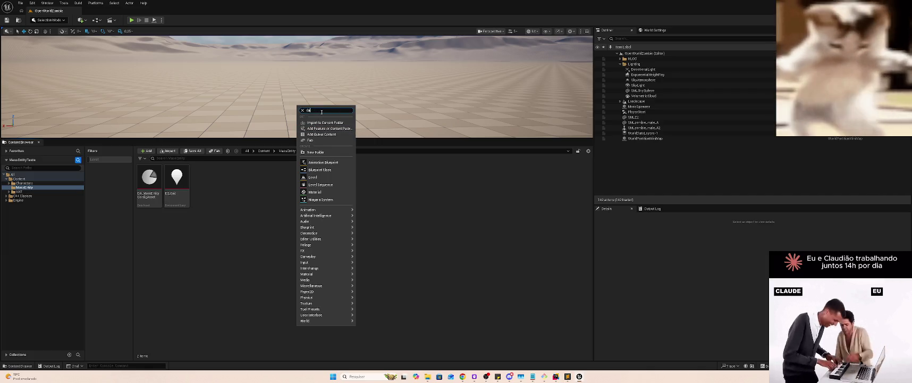
{"action": "type", "text": "ta asset"}
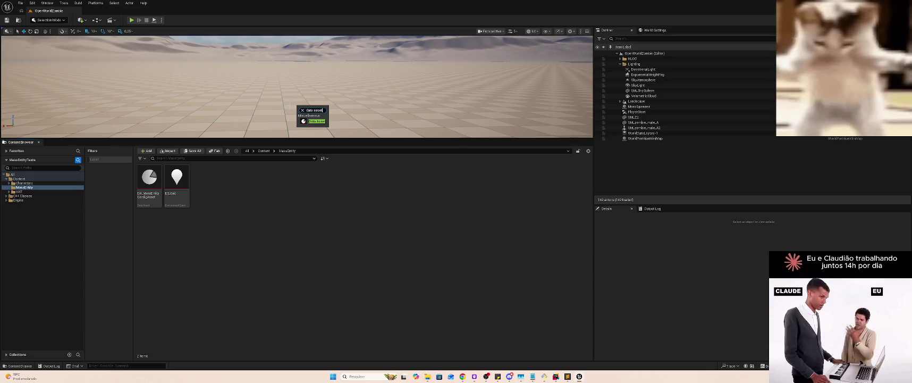
{"action": "key", "text": "super+shift+s"}
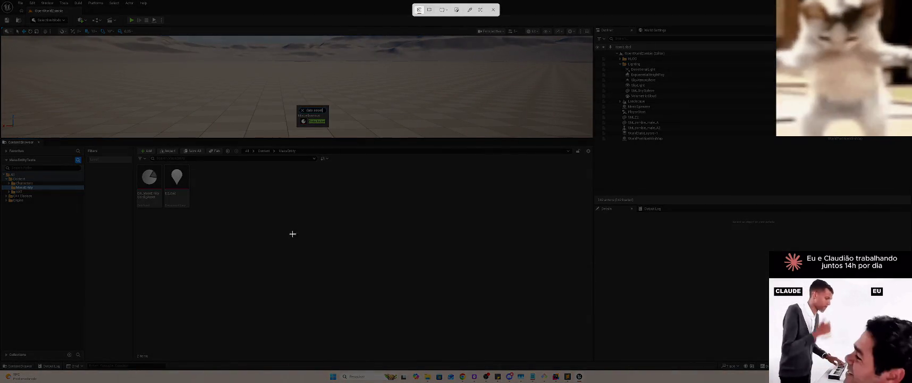
{"action": "key", "text": "Escape"}
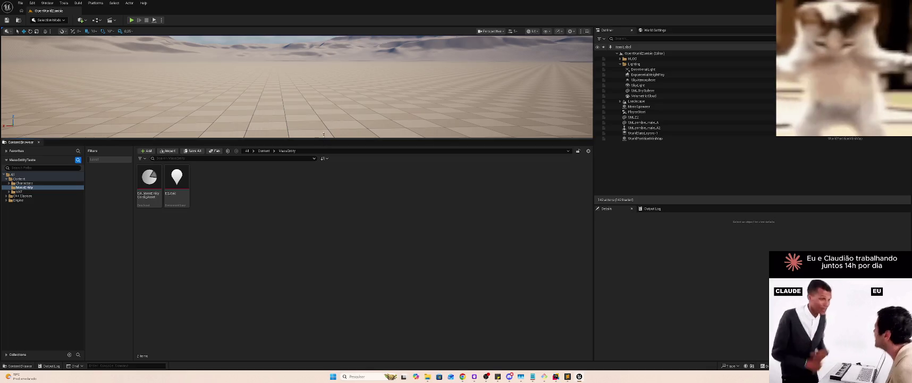
Make the Content Browser taller still and snip a screenshot of the new-asset menu
{"action": "left_click_drag", "start_coordinate": [323, 134], "coordinate": [319, 89]}
{"action": "right_click", "coordinate": [257, 338]}
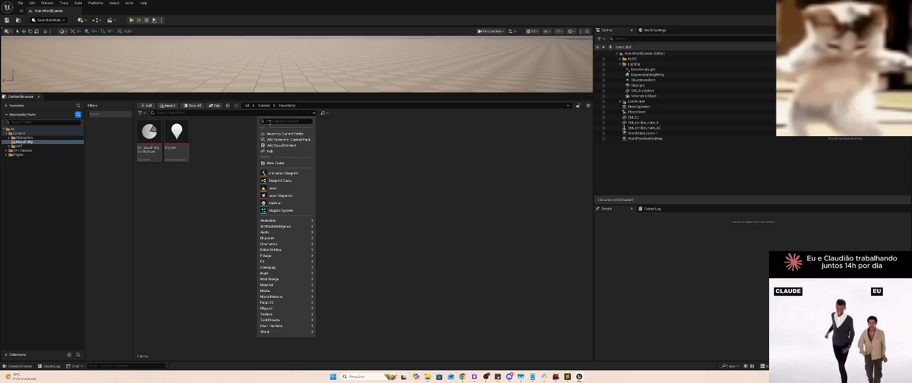
{"action": "key", "text": "super+shift+s"}
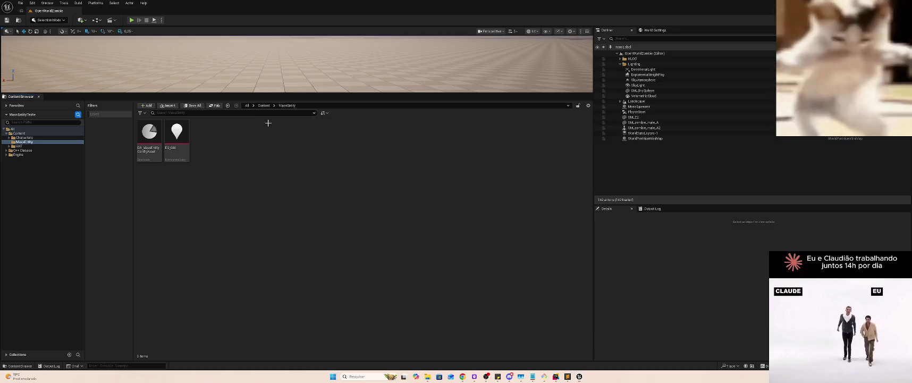
{"action": "mouse_move", "coordinate": [231, 88]}
{"action": "left_mouse_down"}
{"action": "mouse_move", "coordinate": [350, 339]}
{"action": "mouse_move", "coordinate": [366, 181]}
{"action": "left_mouse_up"}
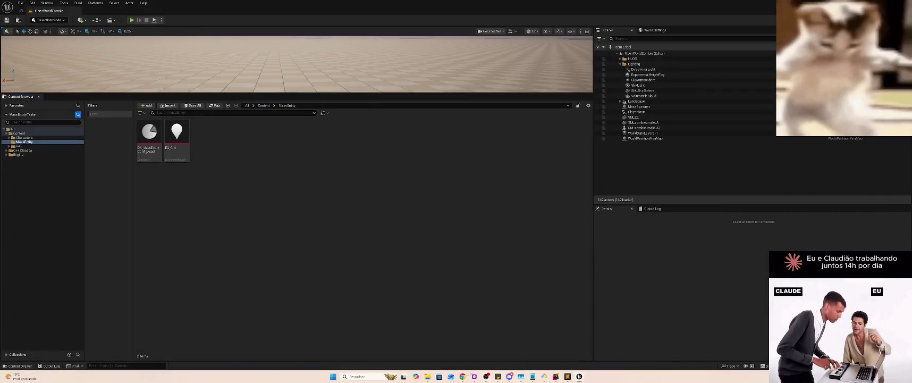
{"action": "mouse_move", "coordinate": [474, 376]}
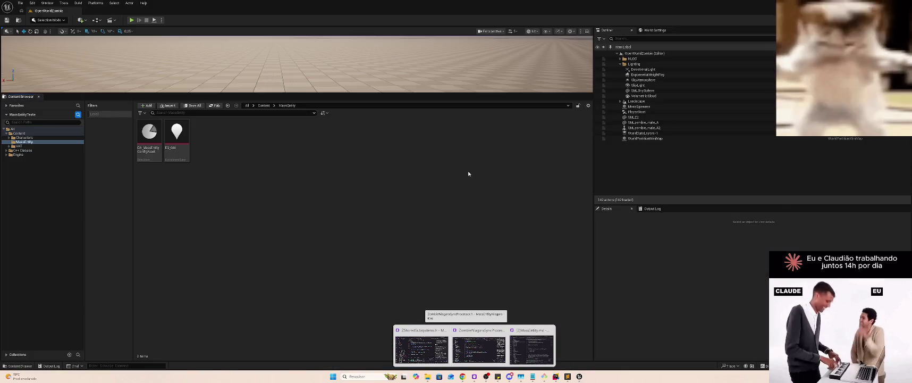
Add blank lines below the 'Parte do editor' heading in MassEntity.md
{"action": "left_click", "coordinate": [531, 348]}
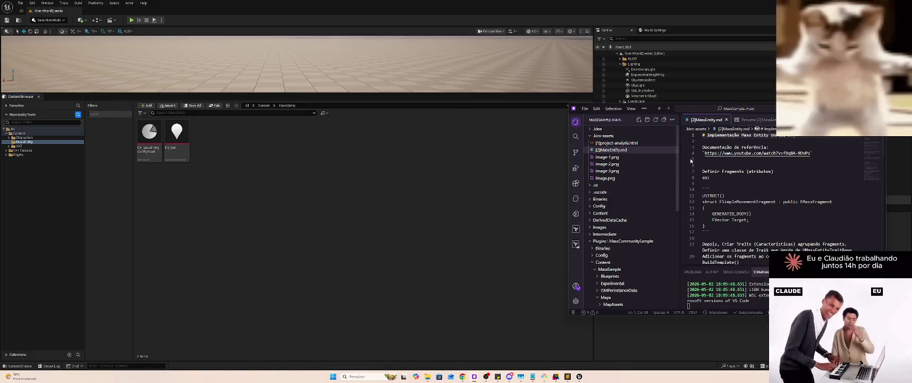
{"action": "left_click", "coordinate": [813, 160]}
{"action": "key", "text": "Return"}
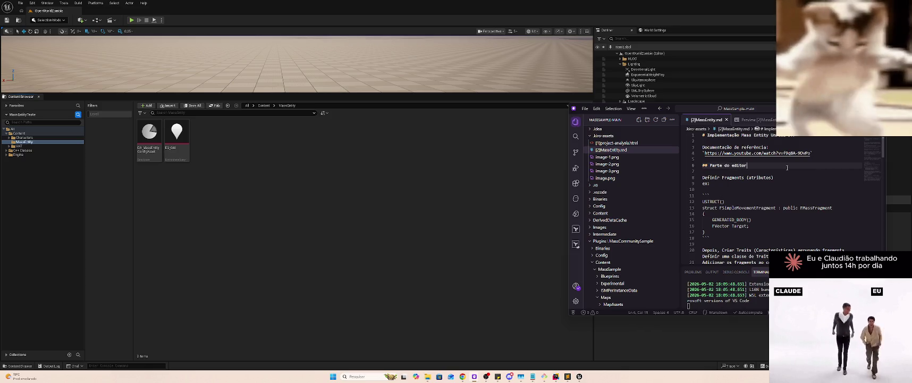
{"action": "key", "text": "Return"}
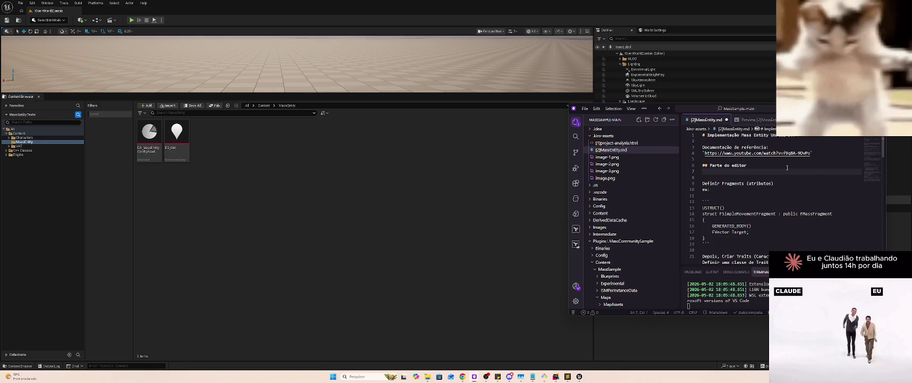
{"action": "key", "text": "Return"}
{"action": "type", "text": "Criar Data Asset d"}
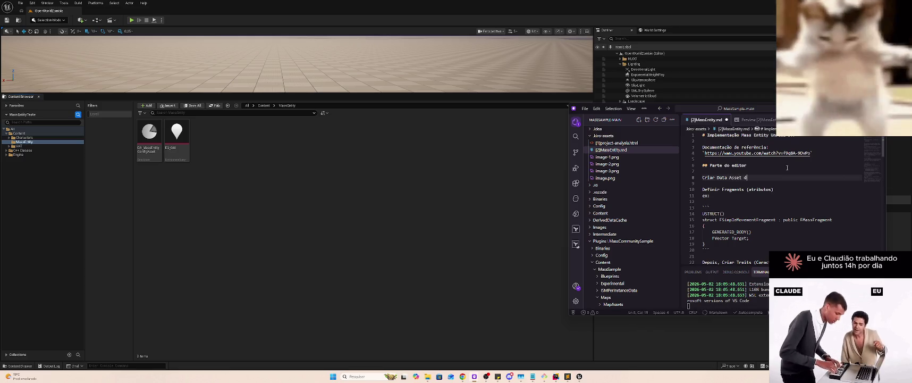
Write 'Criar Data Asset `MassEntityConfigAsset`', paste the screenshot as image-4.png, and preview the notes
{"action": "type", "text": "o Mass"}
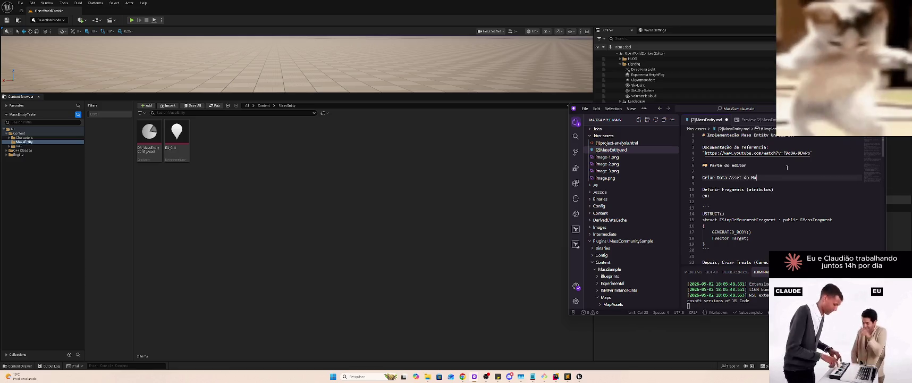
{"action": "key", "text": "BackSpace"}
{"action": "key", "text": "BackSpace"}
{"action": "key", "text": "BackSpace"}
{"action": "type", "text": "-"}
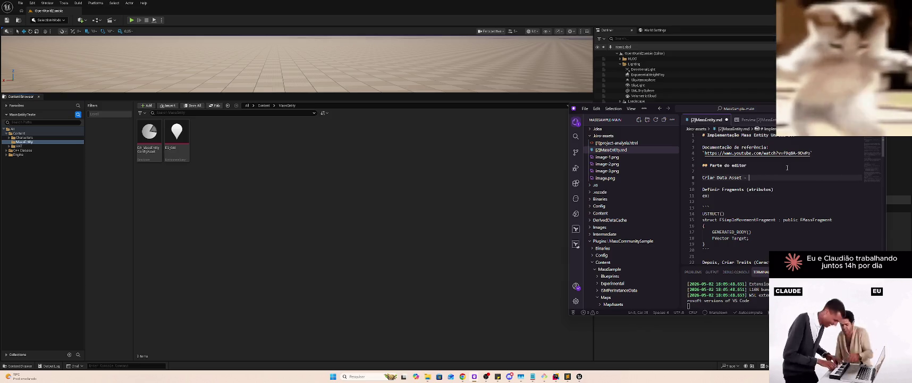
{"action": "key", "text": "BackSpace"}
{"action": "key", "text": "BackSpace"}
{"action": "type", "text": "`"}
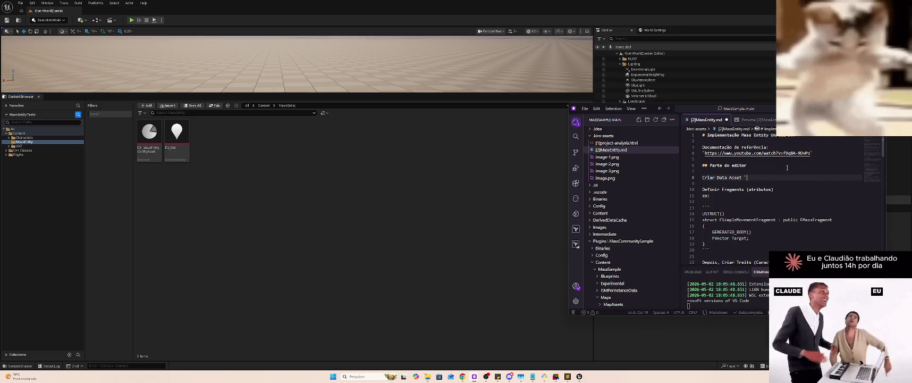
{"action": "type", "text": "MassE"}
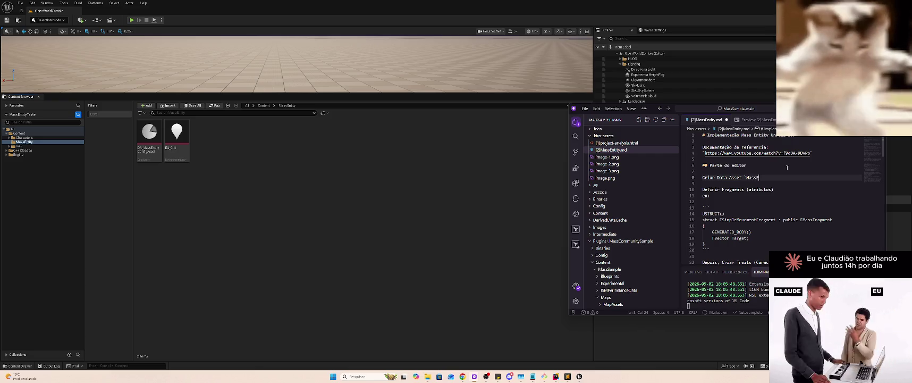
{"action": "type", "text": "ntityConfig"}
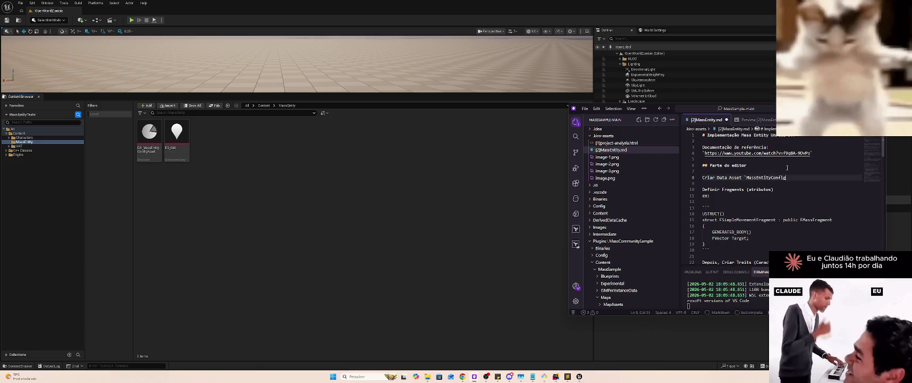
{"action": "key", "text": "BackSpace"}
{"action": "type", "text": "Asset`"}
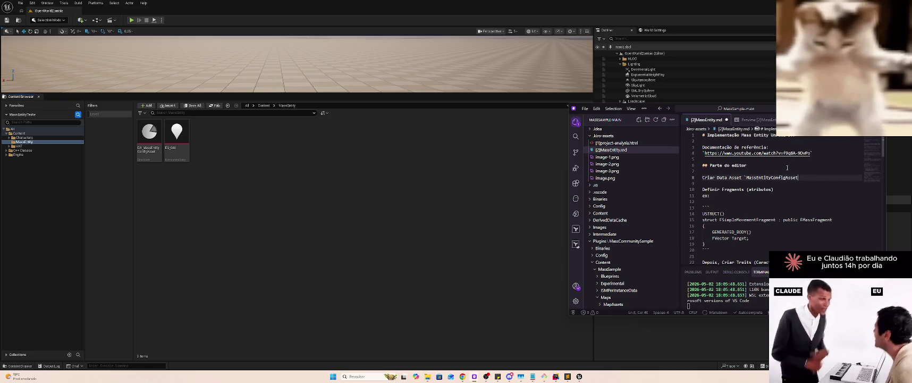
{"action": "key", "text": "Return"}
{"action": "key", "text": "ctrl+v"}
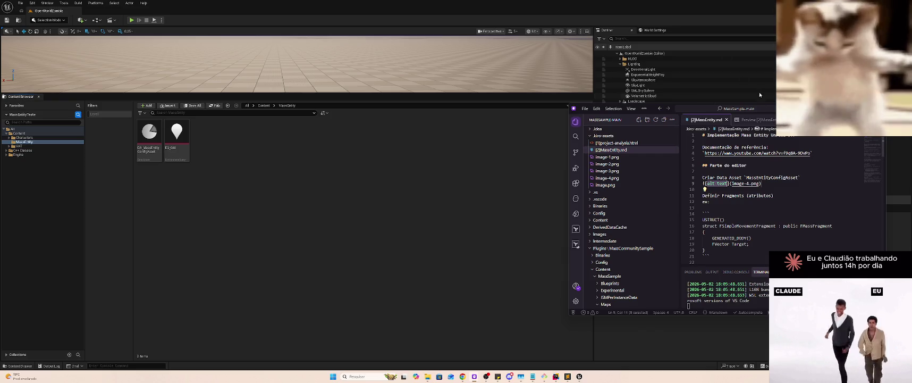
{"action": "left_click", "coordinate": [757, 120]}
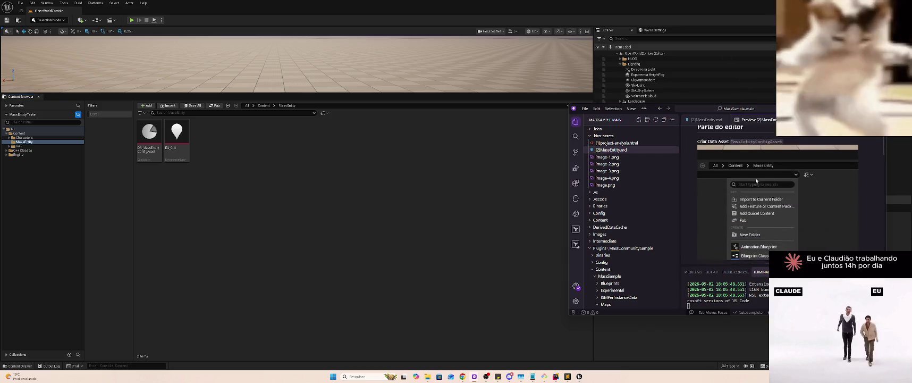
{"action": "left_click", "coordinate": [312, 162]}
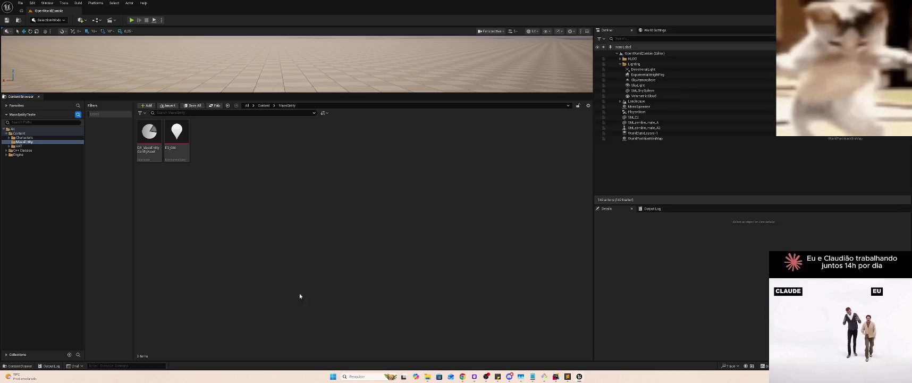
Filter the Content Browser's new-asset menu by 'Data Ass' and pick the Data Asset entry
{"action": "right_click", "coordinate": [307, 320]}
{"action": "mouse_move", "coordinate": [308, 318]}
{"action": "type", "text": "Da"}
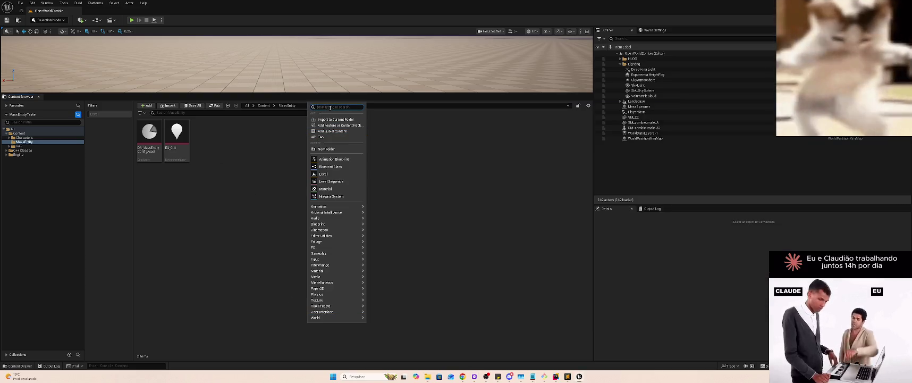
{"action": "type", "text": "ta"}
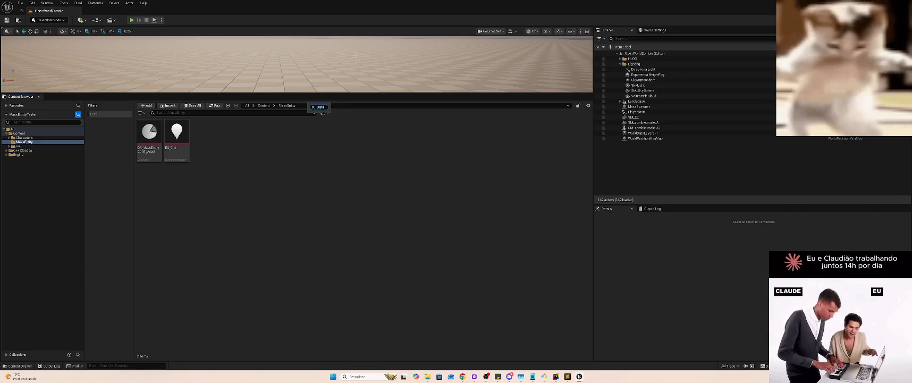
{"action": "key", "text": "BackSpace"}
{"action": "key", "text": "BackSpace"}
{"action": "key", "text": "BackSpace"}
{"action": "type", "text": "D"}
{"action": "key", "text": "BackSpace"}
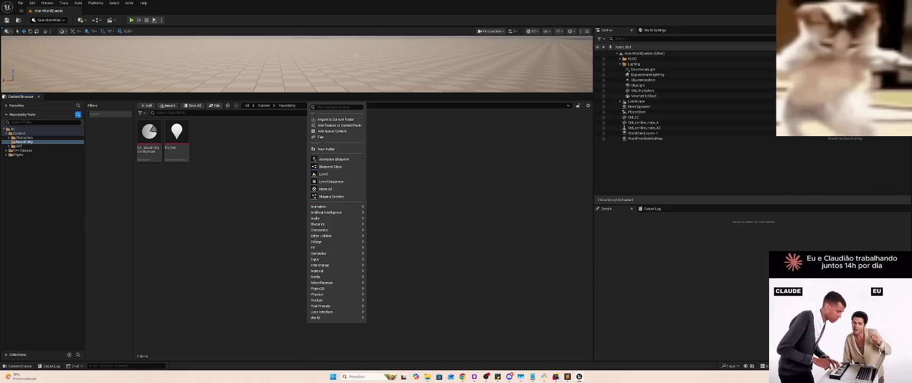
{"action": "type", "text": "Data"}
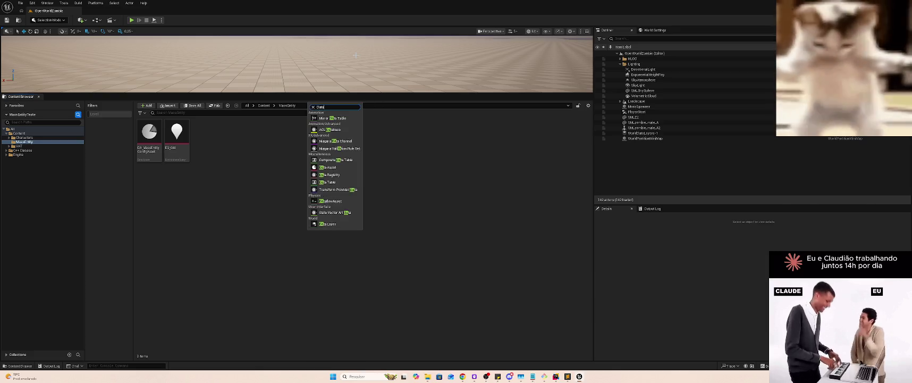
{"action": "type", "text": " Ass"}
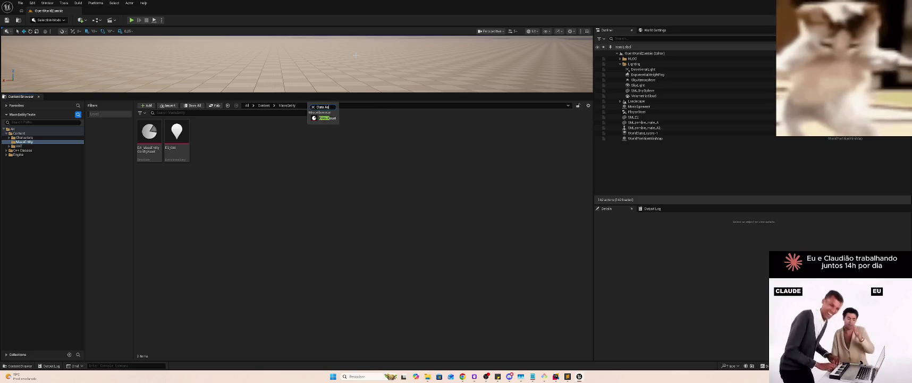
{"action": "left_click", "coordinate": [334, 118]}
Paste the menu screenshot into MassEntity.md as image-5.png and check the rendered preview
{"action": "key", "text": "alt+Tab"}
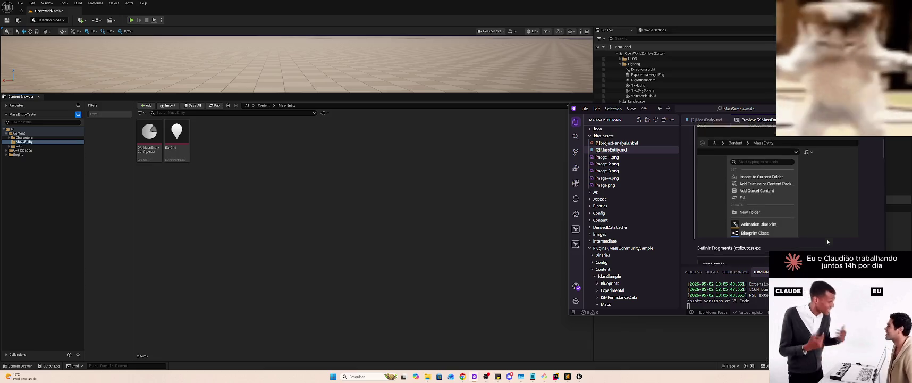
{"action": "double_click", "coordinate": [777, 176]}
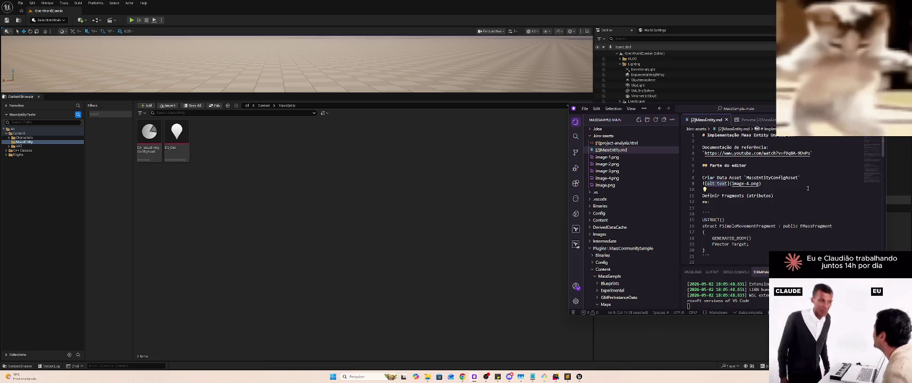
{"action": "key", "text": "ctrl+v"}
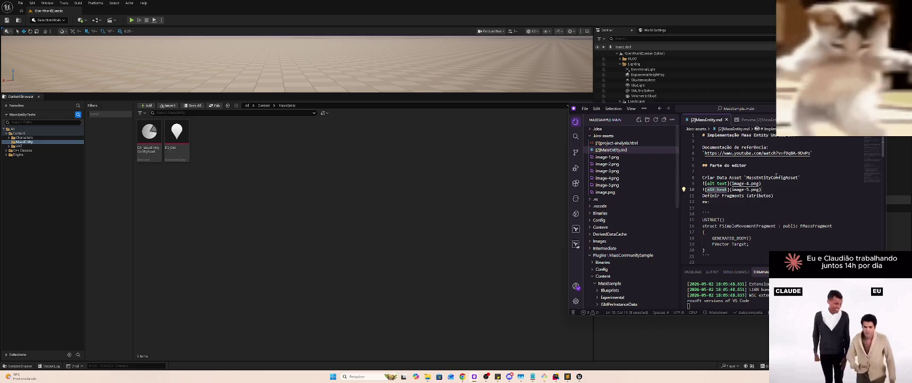
{"action": "left_click", "coordinate": [751, 120]}
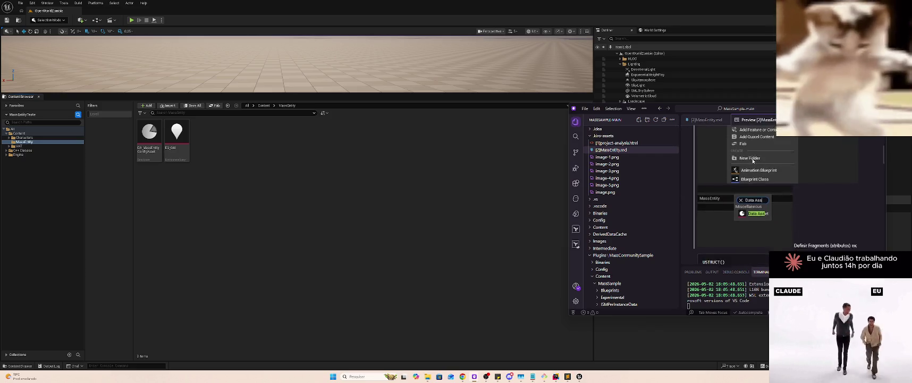
{"action": "left_click", "coordinate": [375, 153]}
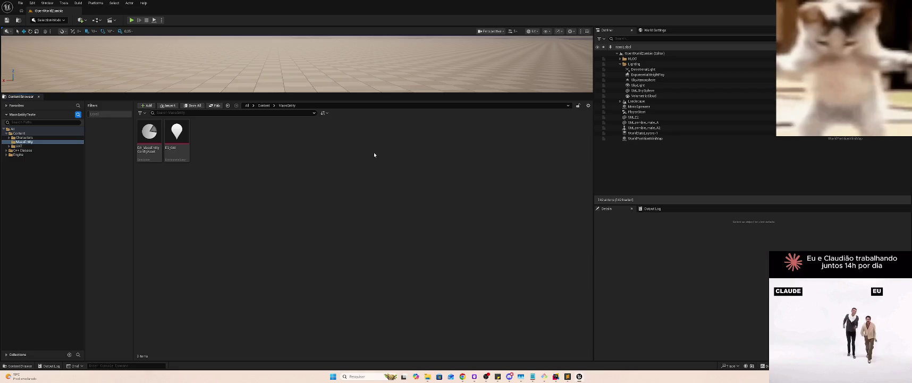
Create a Data Asset, filter its class picker to 'Mass', and snip the picker dialog
{"action": "right_click", "coordinate": [294, 172]}
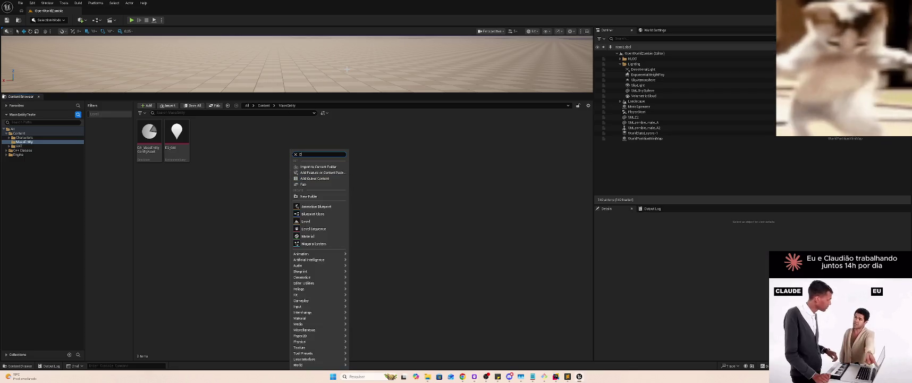
{"action": "type", "text": "Data Asset"}
{"action": "key", "text": "Down"}
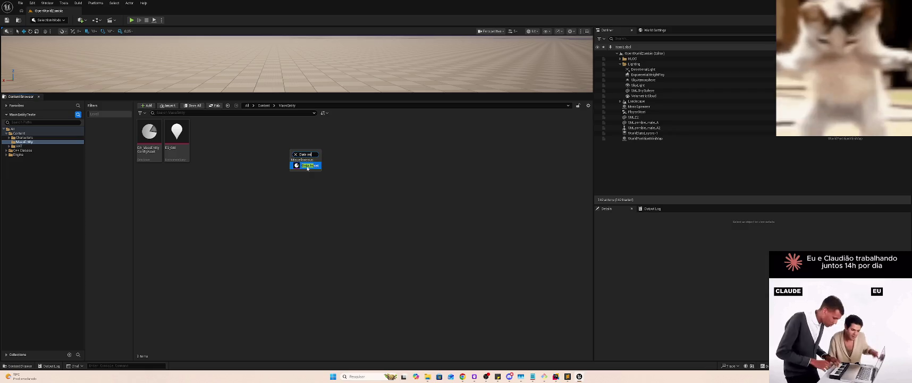
{"action": "key", "text": "Return"}
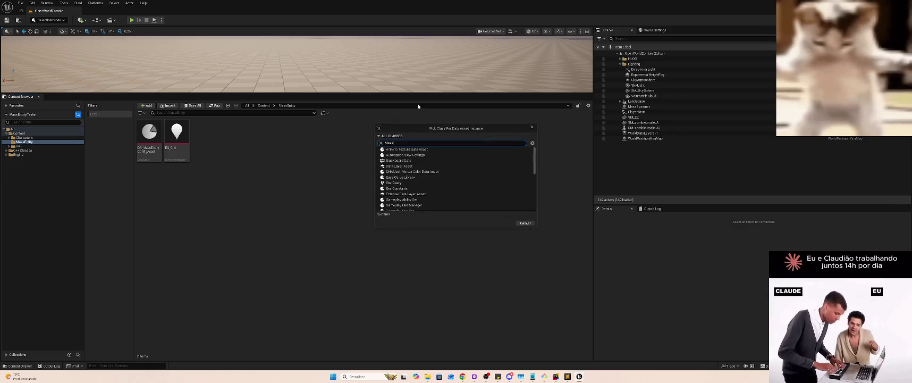
{"action": "type", "text": "Mass"}
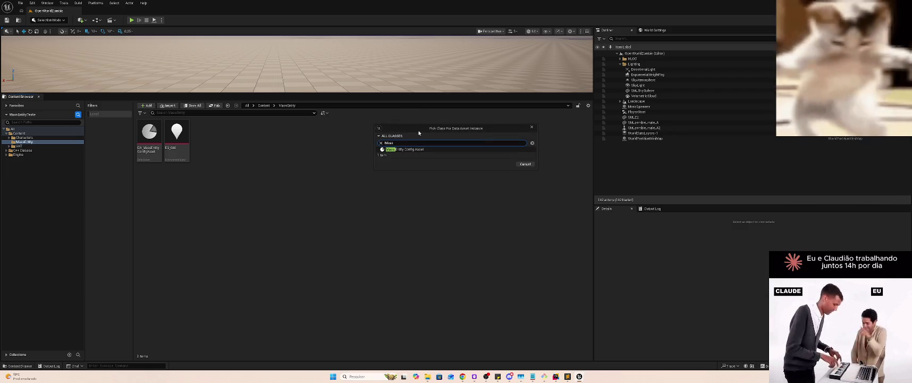
{"action": "key", "text": "super+shift+s"}
{"action": "left_click_drag", "start_coordinate": [365, 112], "coordinate": [545, 187]}
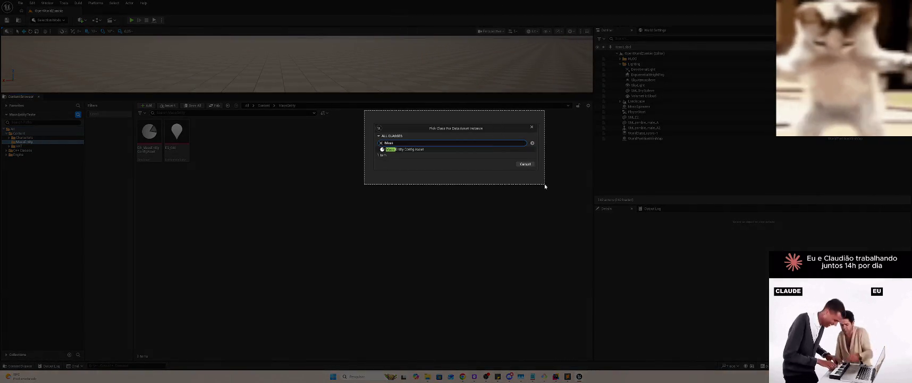
Paste the class picker screenshot into the notes as image-6.png below image-5, followed by a blank line
{"action": "key", "text": "alt+Tab"}
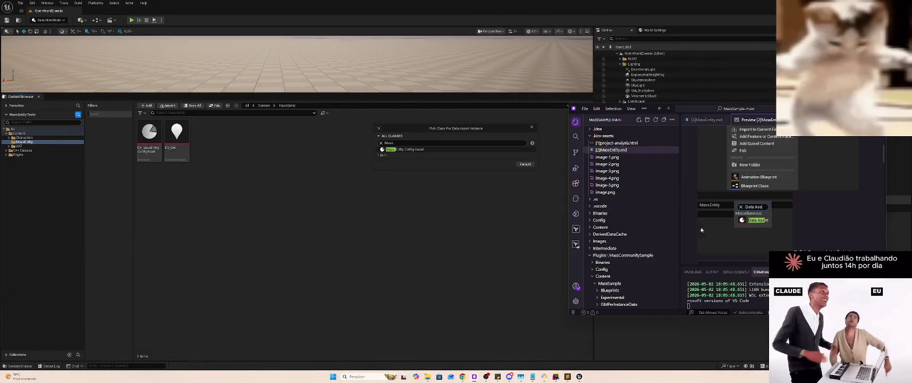
{"action": "scroll", "coordinate": [824, 227], "scroll_direction": "down", "scroll_amount": 3}
{"action": "left_click", "coordinate": [709, 119]}
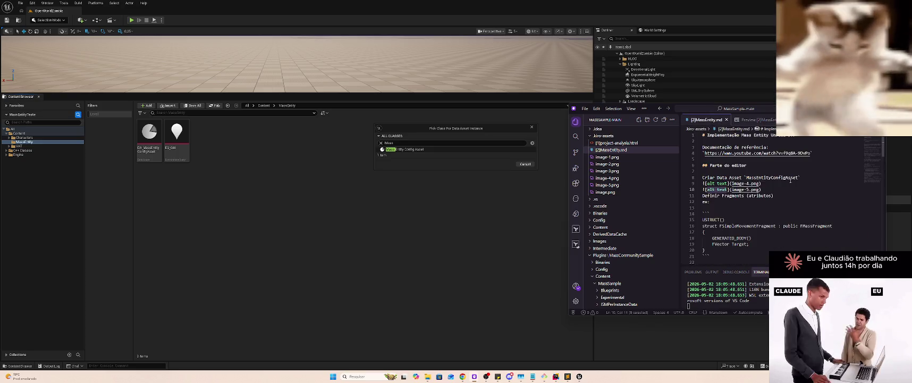
{"action": "key", "text": "End"}
{"action": "key", "text": "Return"}
{"action": "type", "text": "![alt text](image-6.png)"}
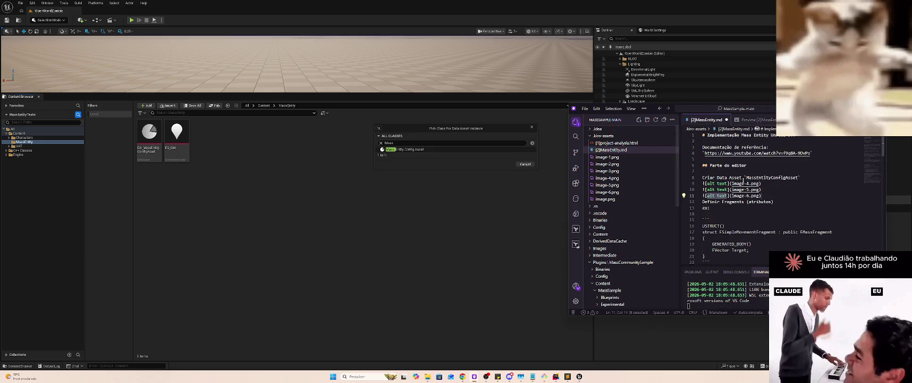
{"action": "key", "text": "End"}
{"action": "key", "text": "Return"}
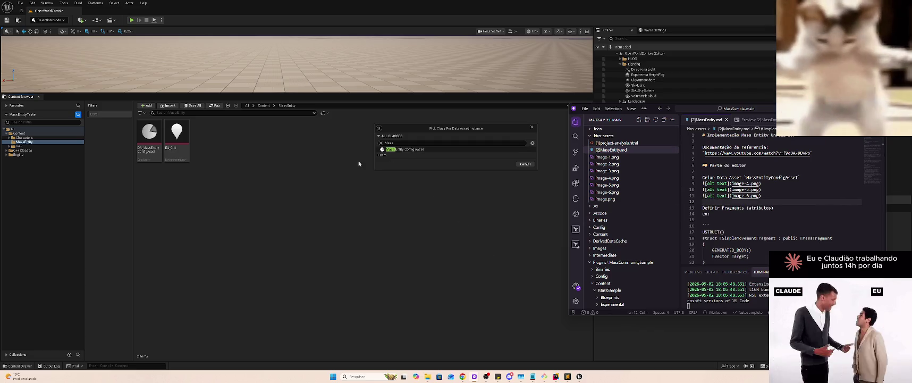
Close the Data Asset class picker and open DA_MassEntityConfigAsset for editing
{"action": "left_click", "coordinate": [565, 139]}
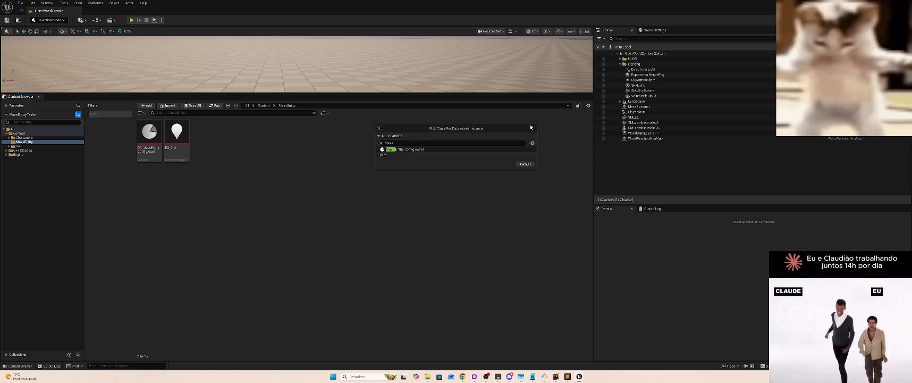
{"action": "left_click", "coordinate": [530, 127]}
{"action": "double_click", "coordinate": [150, 137]}
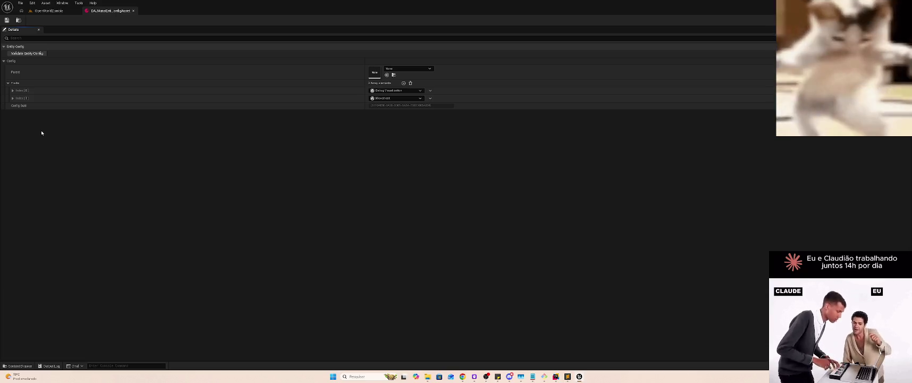
Snip the DA_MassEntityConfigAsset Details panel showing Parent, Traits and Config Guid
{"action": "key", "text": "super+shift+s"}
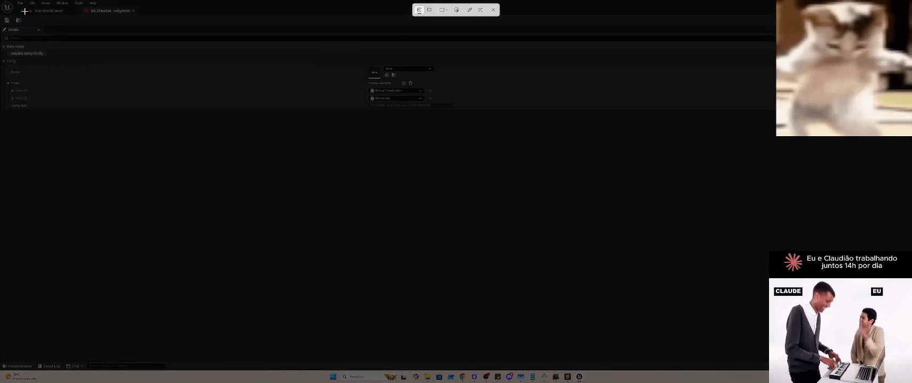
{"action": "mouse_move", "coordinate": [0, 6]}
{"action": "left_mouse_down"}
{"action": "mouse_move", "coordinate": [85, 54]}
{"action": "mouse_move", "coordinate": [417, 132]}
{"action": "mouse_move", "coordinate": [464, 118]}
{"action": "left_mouse_up"}
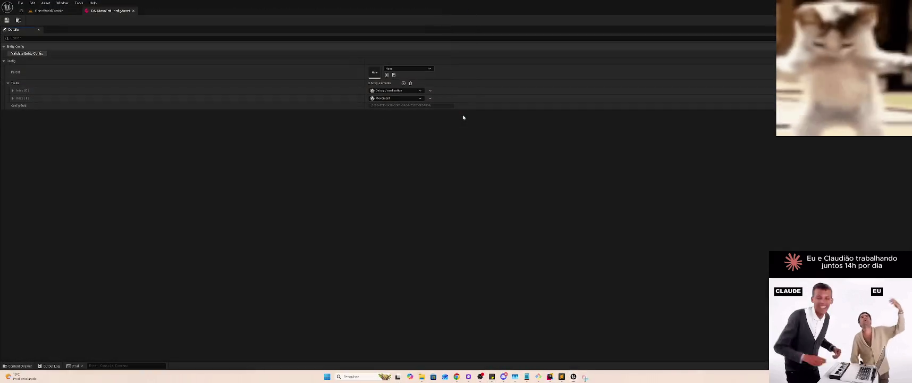
{"action": "key", "text": "alt+Tab"}
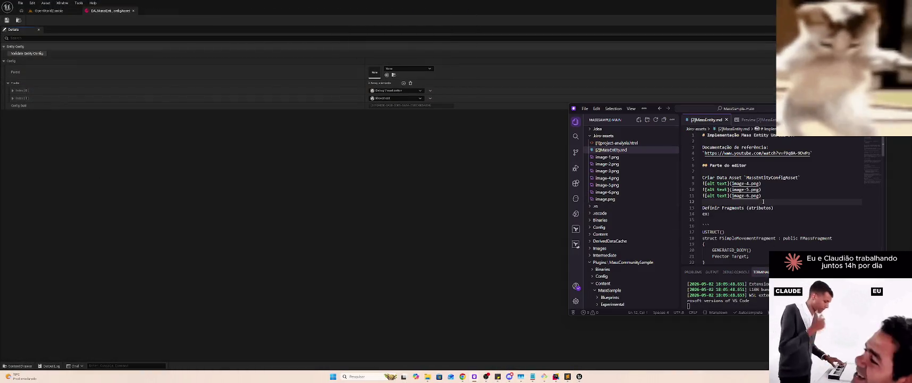
Turn 'Criar Data Asset' into a ### heading and space out the following section
{"action": "key", "text": "Up"}
{"action": "key", "text": "Up"}
{"action": "key", "text": "Up"}
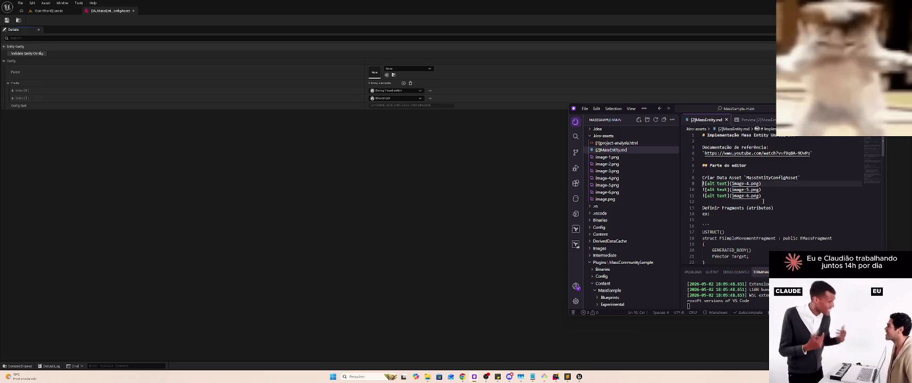
{"action": "type", "text": "###"}
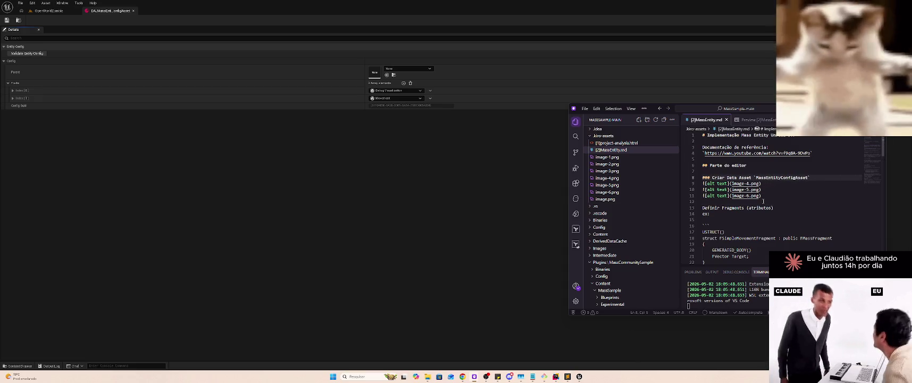
{"action": "key", "text": "Down"}
{"action": "key", "text": "Down"}
{"action": "key", "text": "Down"}
{"action": "key", "text": "Return"}
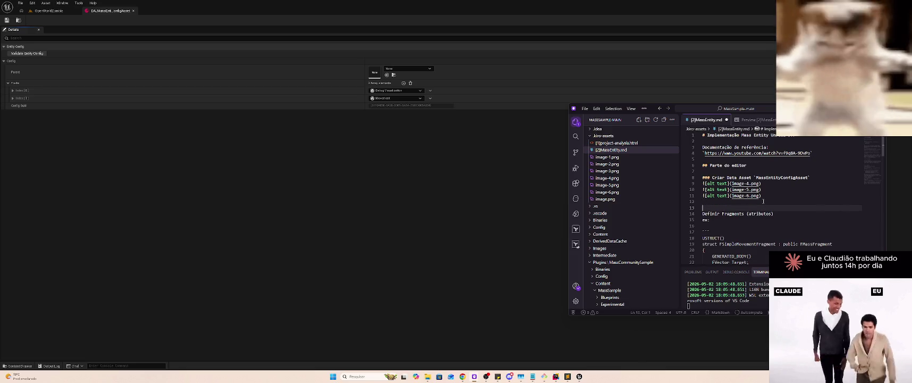
{"action": "key", "text": "Return"}
{"action": "type", "text": "##"}
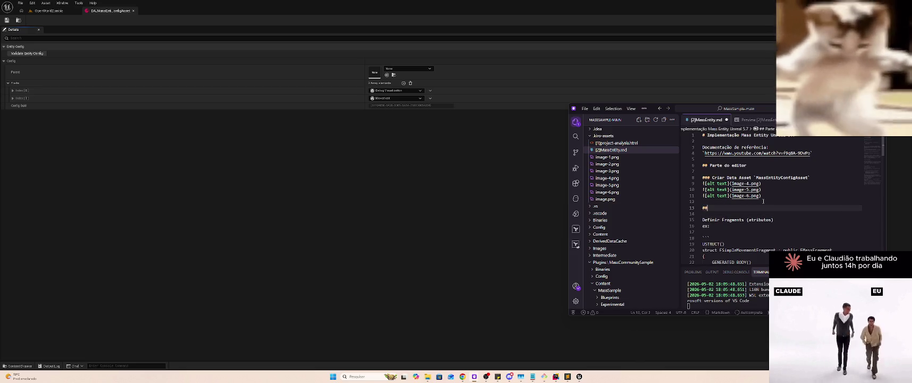
{"action": "type", "text": "#"}
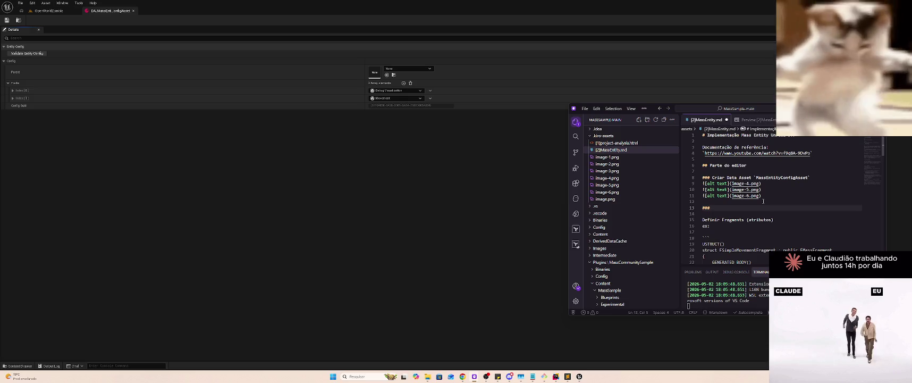
{"action": "key", "text": "Up"}
{"action": "key", "text": "Up"}
{"action": "key", "text": "Up"}
{"action": "key", "text": "Up"}
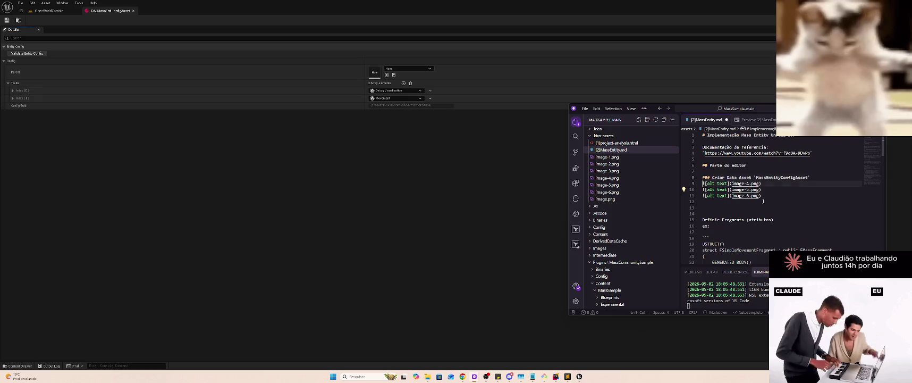
{"action": "key", "text": "Down"}
{"action": "key", "text": "Down"}
{"action": "key", "text": "Down"}
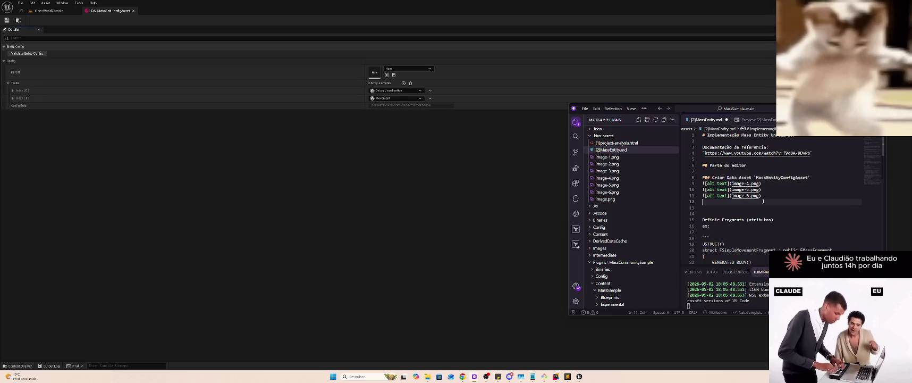
{"action": "key", "text": "Up"}
{"action": "key", "text": "Up"}
{"action": "key", "text": "Up"}
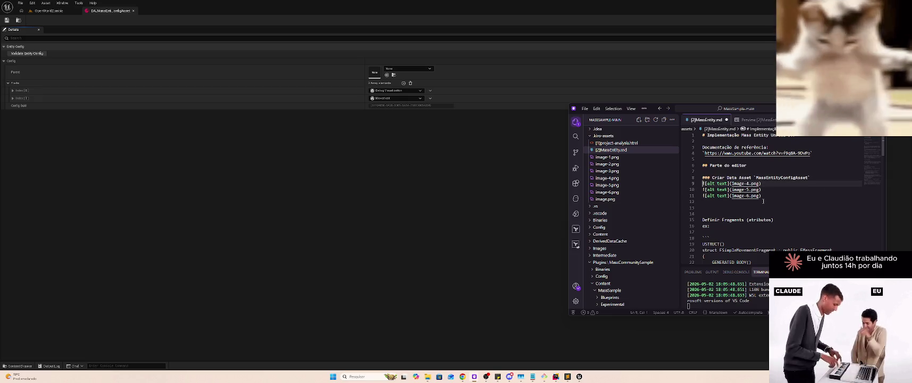
Add the line 'Selecionar Data Asset no editor' under the Data Asset heading
{"action": "key", "text": "Return"}
{"action": "key", "text": "Up"}
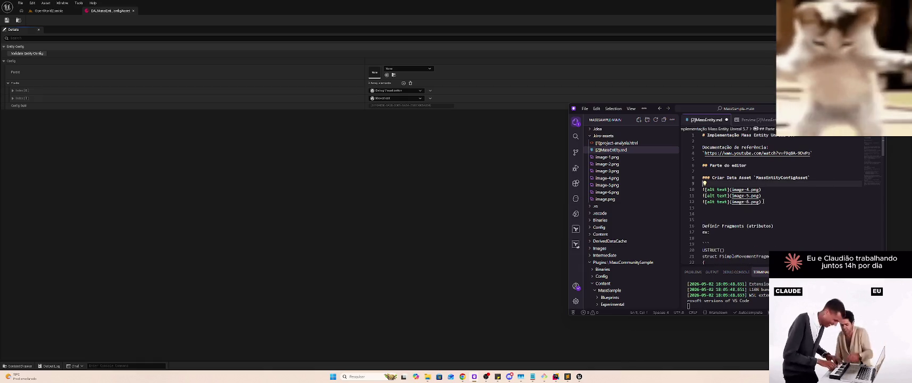
{"action": "type", "text": "Selecionar no editor"}
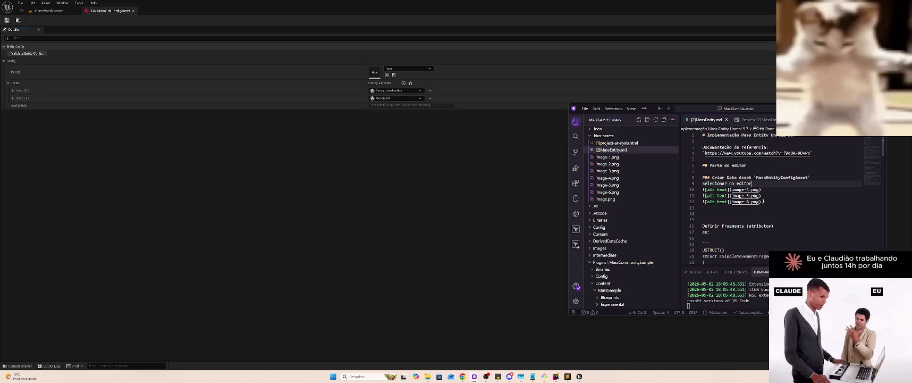
{"action": "key", "text": "Down"}
{"action": "key", "text": "Down"}
{"action": "key", "text": "Down"}
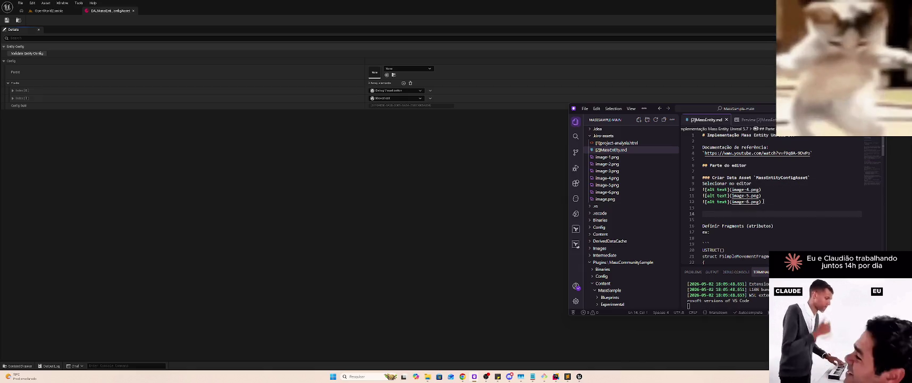
{"action": "key", "text": "Up"}
{"action": "key", "text": "Up"}
{"action": "key", "text": "Up"}
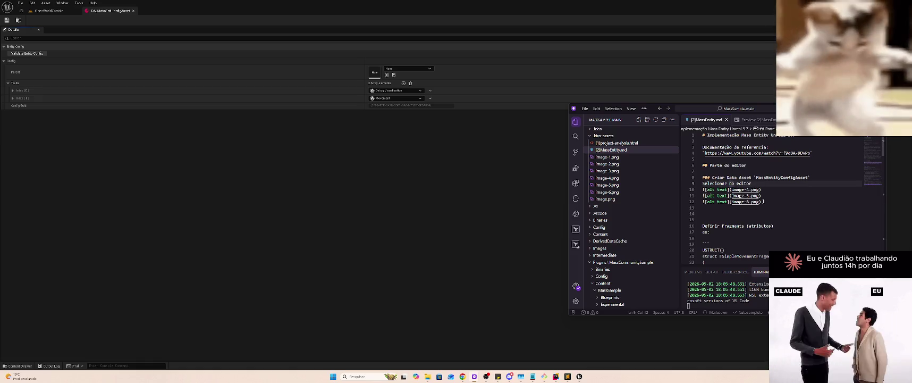
{"action": "key", "text": "BackSpace"}
{"action": "type", "text": "Asset"}
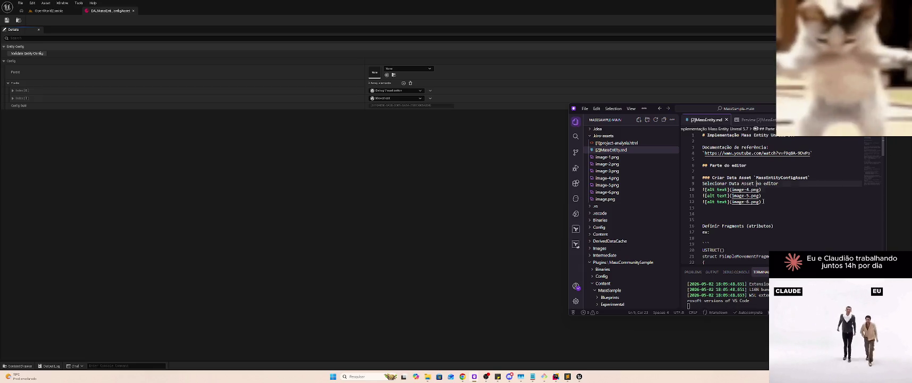
Add 'Preencher com as traits usadas' and paste the Details screenshot below it as image-7.png
{"action": "key", "text": "Down"}
{"action": "key", "text": "Down"}
{"action": "key", "text": "Down"}
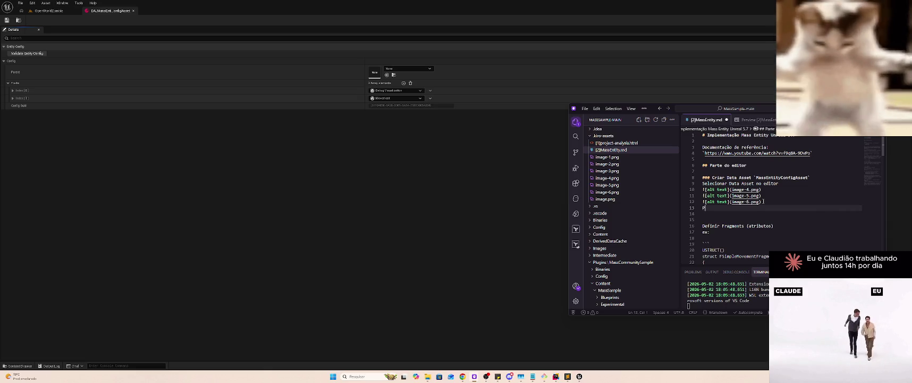
{"action": "key", "text": "Home"}
{"action": "key", "text": "Return"}
{"action": "key", "text": "End"}
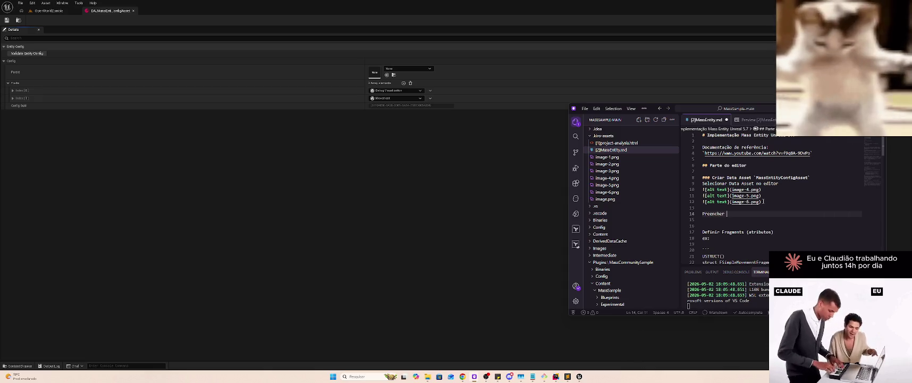
{"action": "type", "text": "com as traits"}
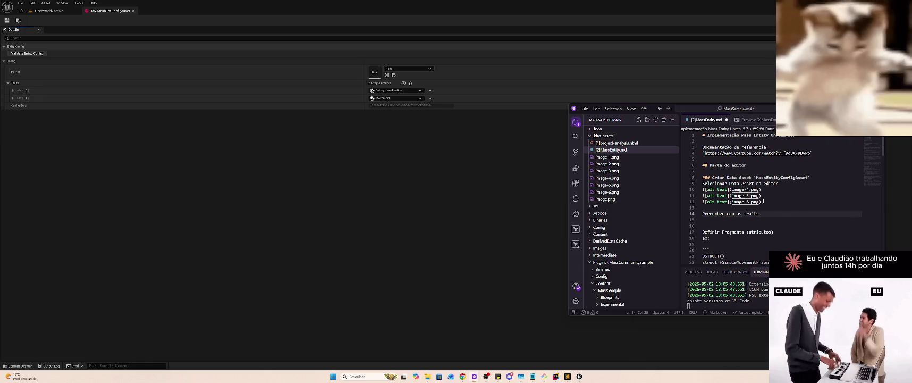
{"action": "type", "text": " usadas"}
{"action": "key", "text": "Return"}
{"action": "type", "text": "![alt text](image-7.png)"}
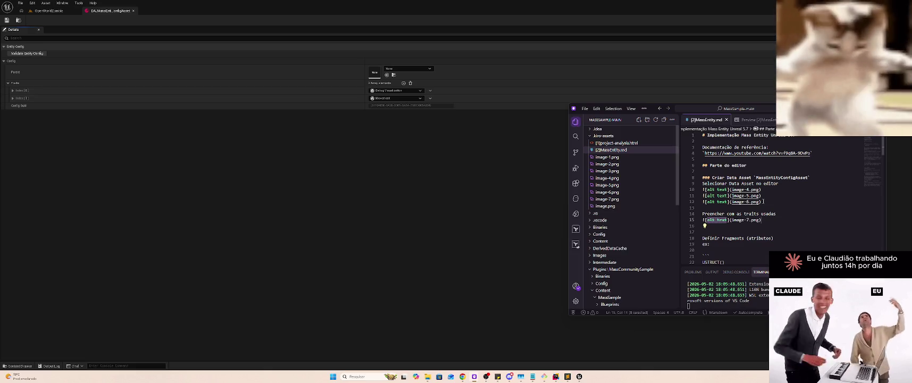
{"action": "key", "text": "End"}
{"action": "key", "text": "Return"}
{"action": "key", "text": "Return"}
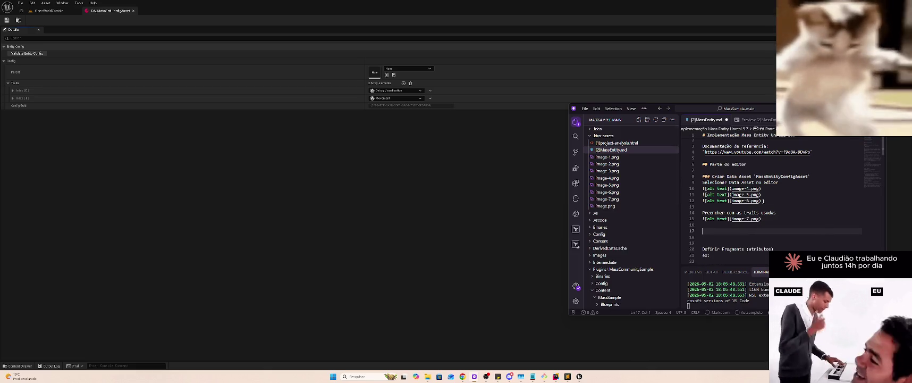
{"action": "left_click", "coordinate": [42, 11]}
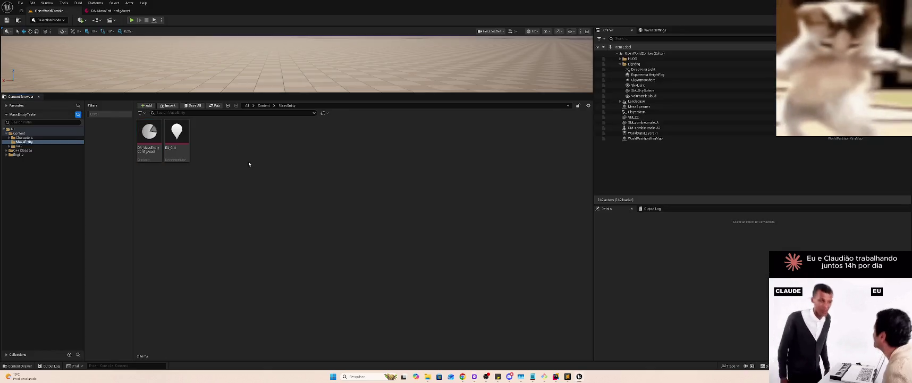
In the OpenWorldZombie editor, filter the new-asset menu to Environment Query and snip it
{"action": "left_click", "coordinate": [176, 133]}
{"action": "right_click", "coordinate": [260, 190]}
{"action": "type", "text": "Env"}
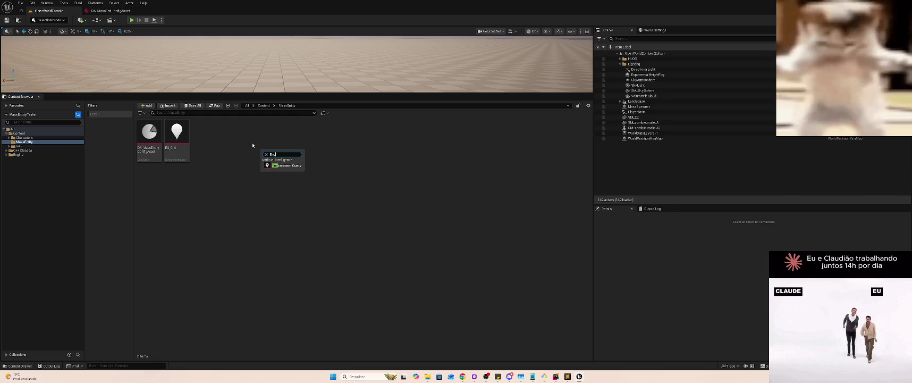
{"action": "key", "text": "super+shift+s"}
{"action": "mouse_move", "coordinate": [241, 138]}
{"action": "left_mouse_down"}
{"action": "mouse_move", "coordinate": [284, 175]}
{"action": "mouse_move", "coordinate": [324, 188]}
{"action": "left_mouse_up"}
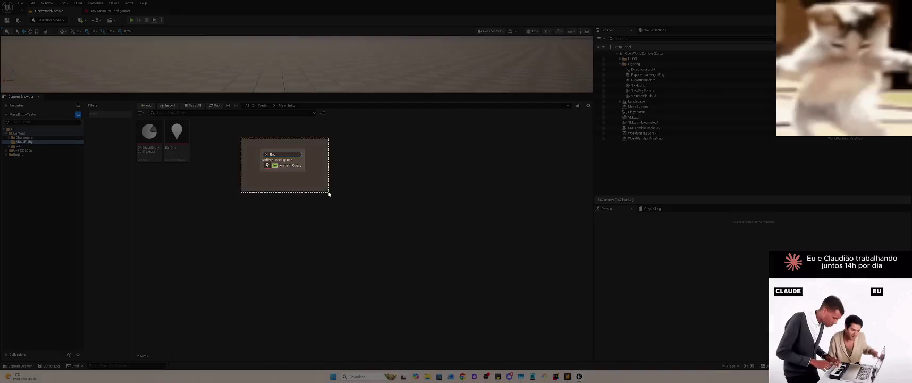
{"action": "key", "text": "alt+Tab"}
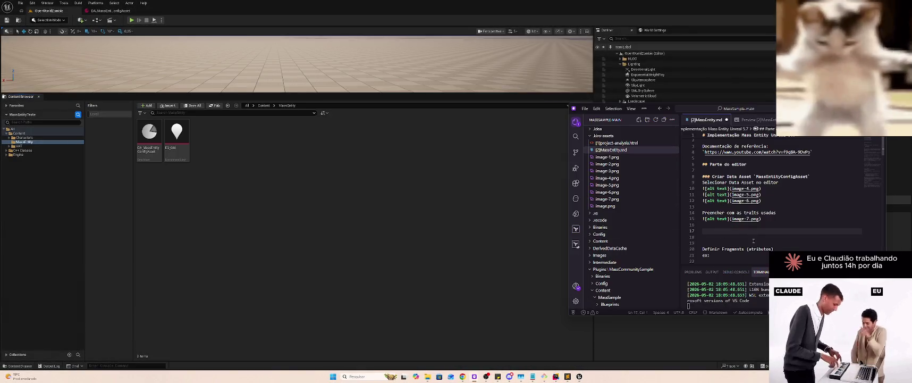
Add a '### Criar Environment Query' heading with the image-8.png screenshot beneath it
{"action": "type", "text": "#"}
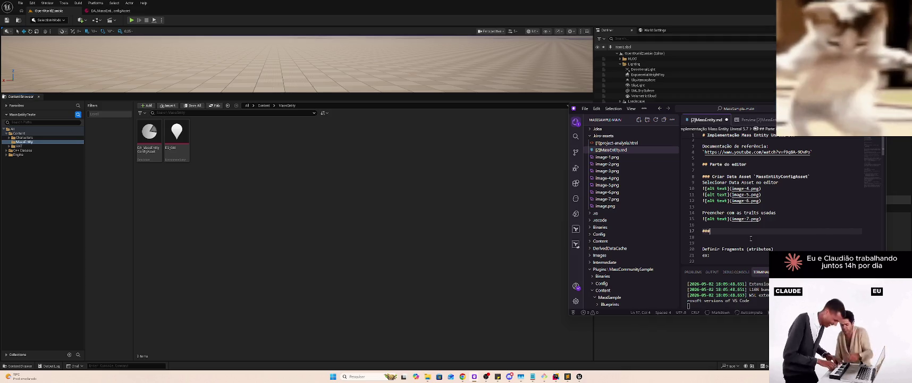
{"action": "type", "text": "$ C"}
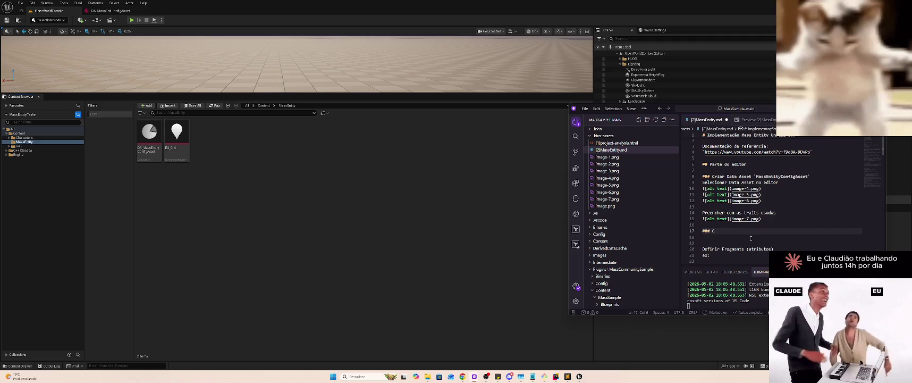
{"action": "type", "text": "iar Environm"}
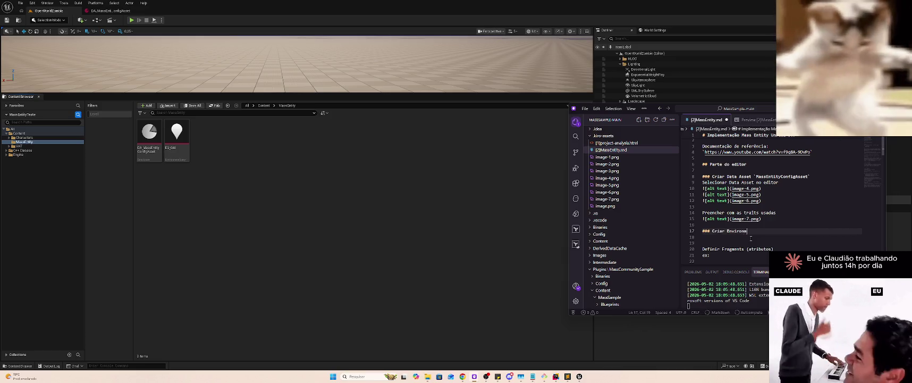
{"action": "type", "text": " C"}
{"action": "key", "text": "Return"}
{"action": "key", "text": "Return"}
{"action": "type", "text": "![alt text](image-8.png)"}
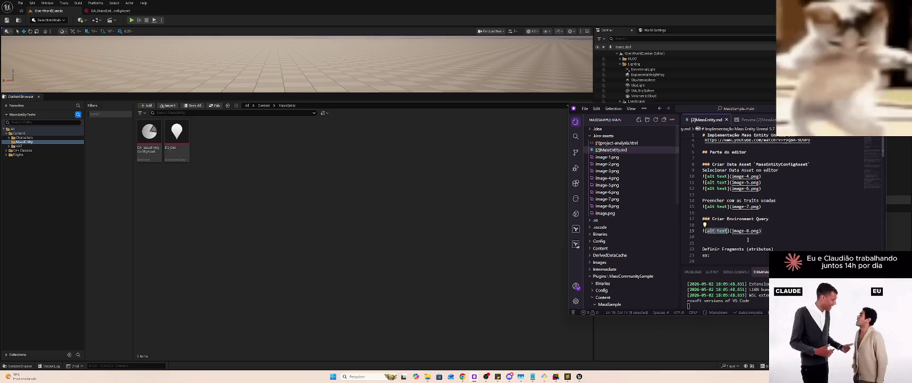
Add blank lines after the Data Asset heading and the Selecionar line, and save MassEntity.md
{"action": "left_click", "coordinate": [807, 164]}
{"action": "key", "text": "Return"}
{"action": "key", "text": "ctrl+s"}
{"action": "left_click", "coordinate": [807, 176]}
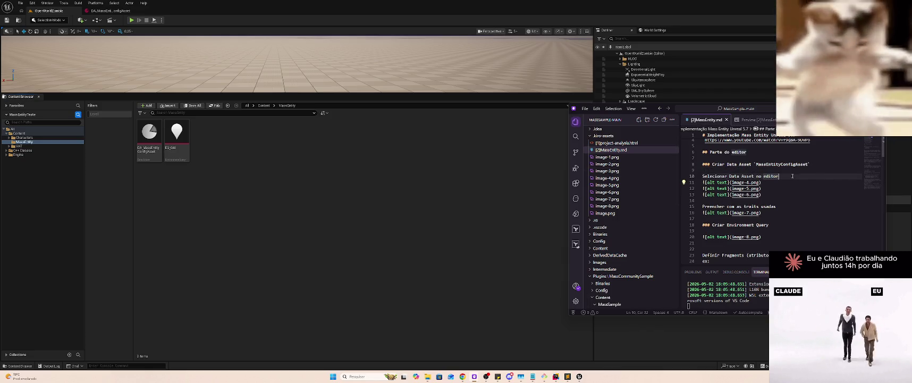
{"action": "key", "text": "Return"}
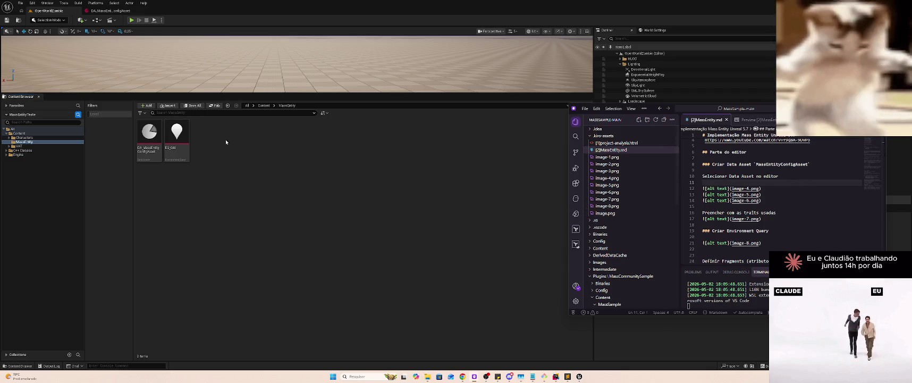
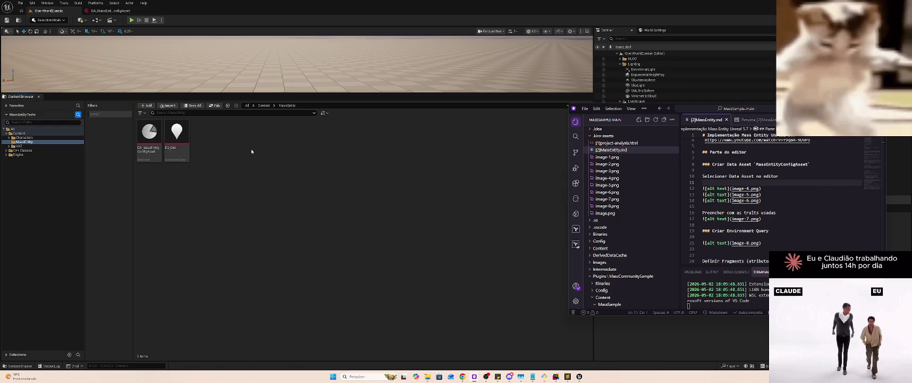
Open the EQ_Grid environment query and close the DA_MassEntity config asset tab
{"action": "left_click", "coordinate": [213, 166]}
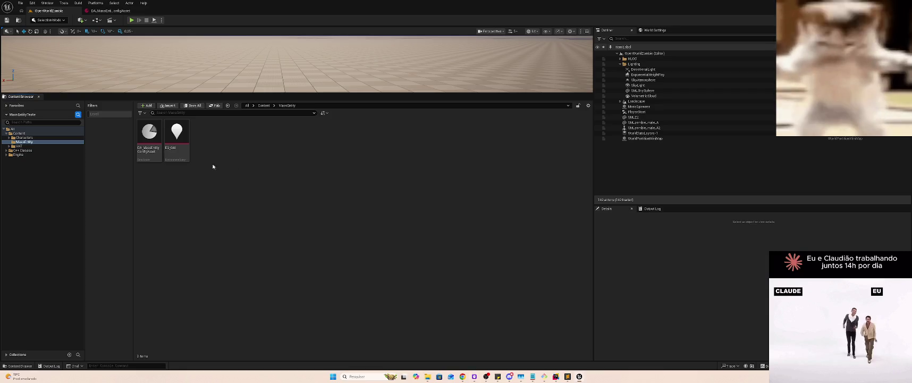
{"action": "double_click", "coordinate": [178, 136]}
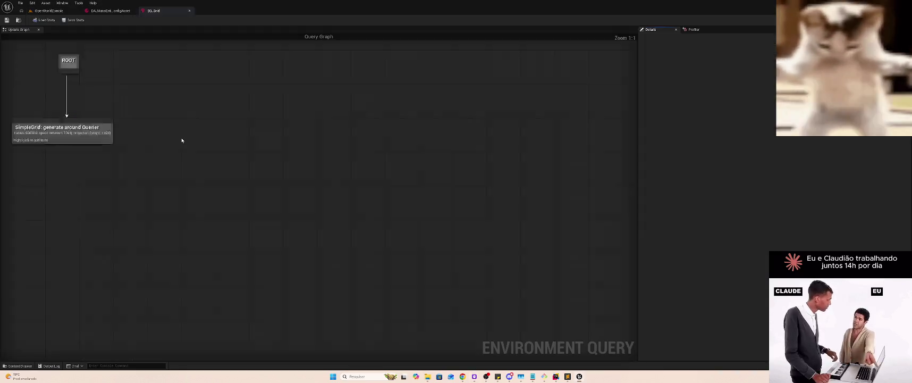
{"action": "left_click", "coordinate": [133, 10]}
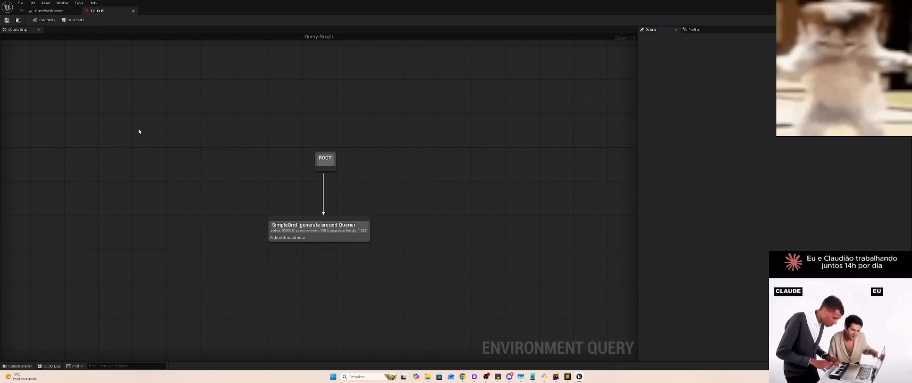
{"action": "left_click", "coordinate": [393, 231]}
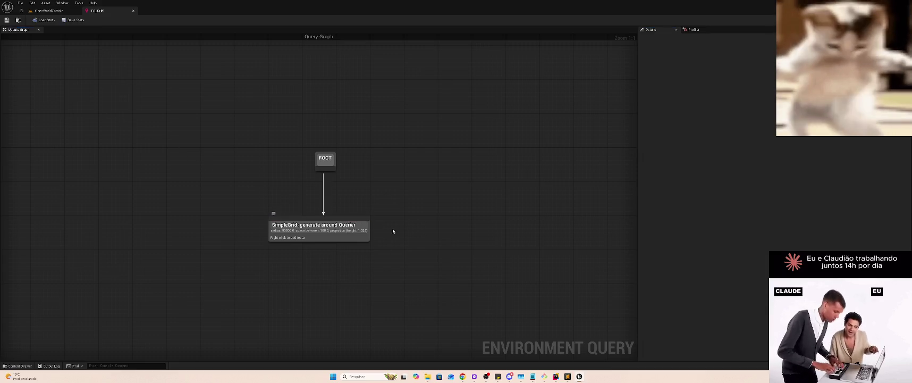
Try the graph's node search with 'Simple' and 'ge' from ROOT, then dismiss it without adding anything
{"action": "right_click", "coordinate": [415, 197]}
{"action": "type", "text": "Simple"}
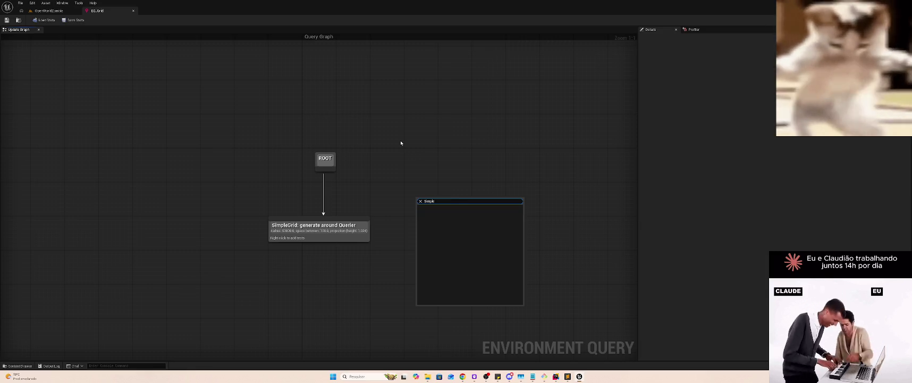
{"action": "key", "text": "BackSpace"}
{"action": "key", "text": "BackSpace"}
{"action": "key", "text": "BackSpace"}
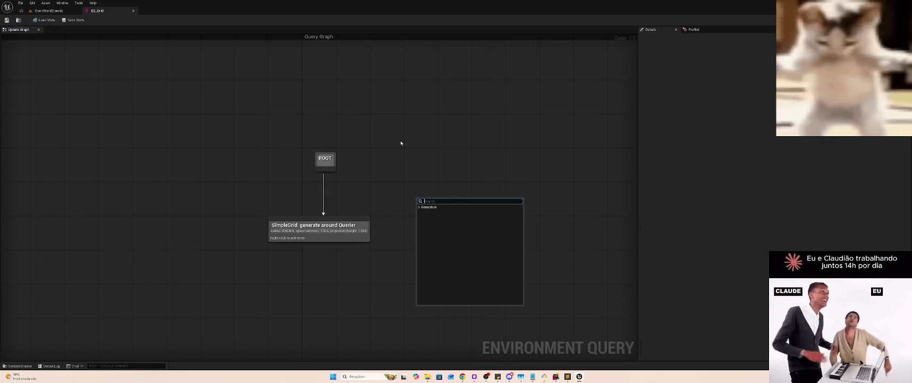
{"action": "left_click", "coordinate": [373, 182]}
{"action": "mouse_move", "coordinate": [335, 167]}
{"action": "left_mouse_down"}
{"action": "mouse_move", "coordinate": [415, 183]}
{"action": "mouse_move", "coordinate": [408, 174]}
{"action": "left_mouse_up"}
{"action": "type", "text": "sim"}
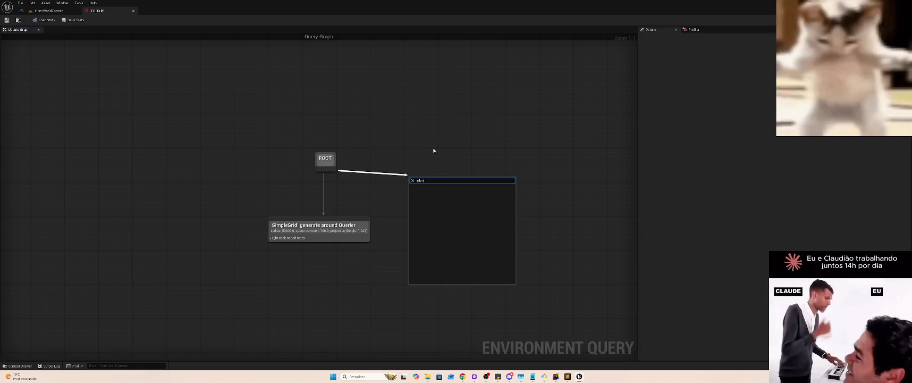
{"action": "key", "text": "BackSpace"}
{"action": "key", "text": "BackSpace"}
{"action": "key", "text": "BackSpace"}
{"action": "type", "text": "ge"}
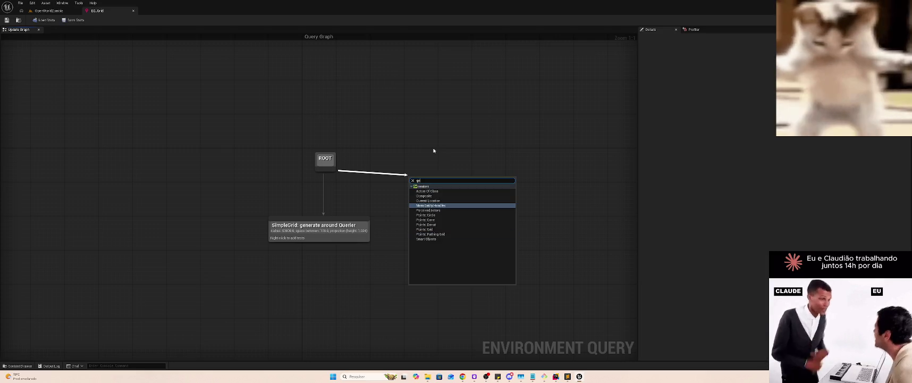
{"action": "key", "text": "BackSpace"}
{"action": "key", "text": "BackSpace"}
{"action": "key", "text": "BackSpace"}
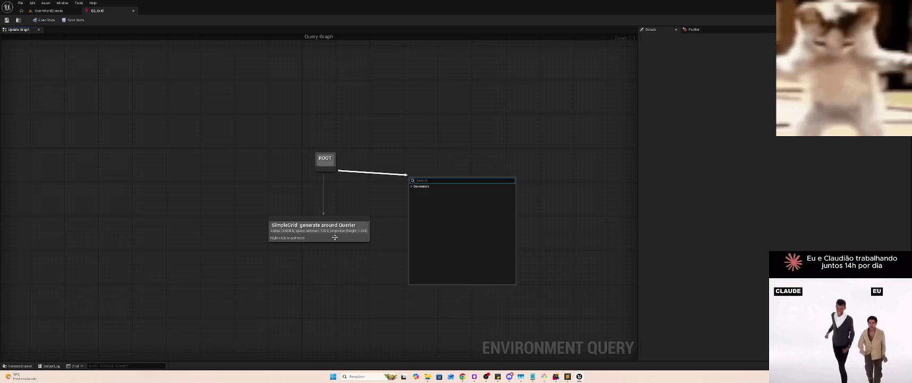
{"action": "left_click", "coordinate": [318, 247]}
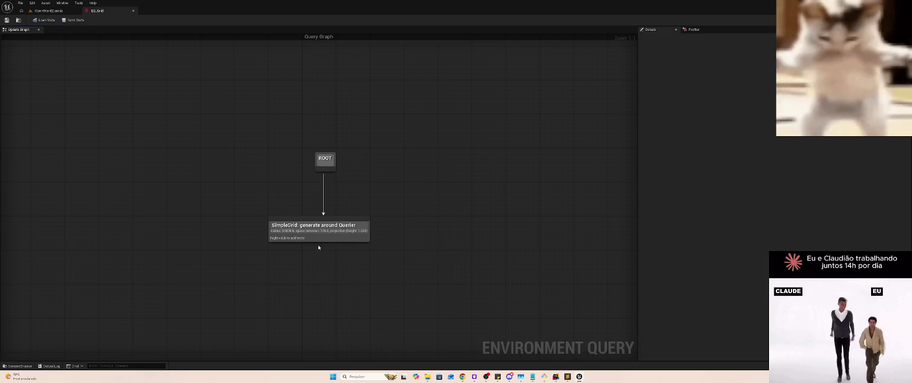
Add a comment bubble above the SimpleGrid node and inspect its node actions
{"action": "left_click", "coordinate": [273, 212]}
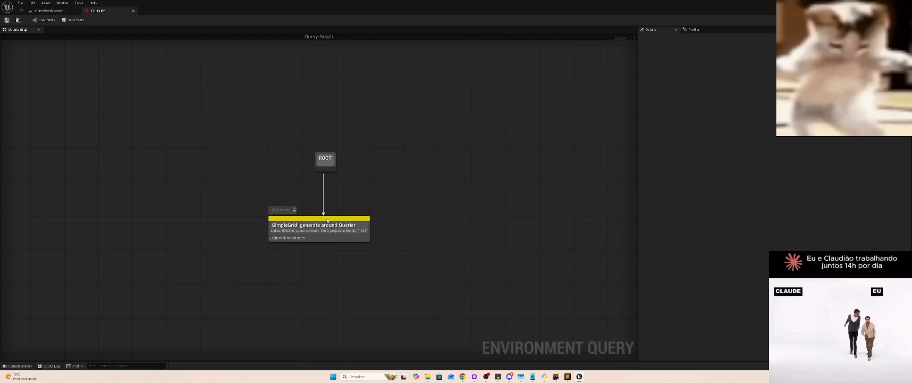
{"action": "left_click", "coordinate": [358, 237]}
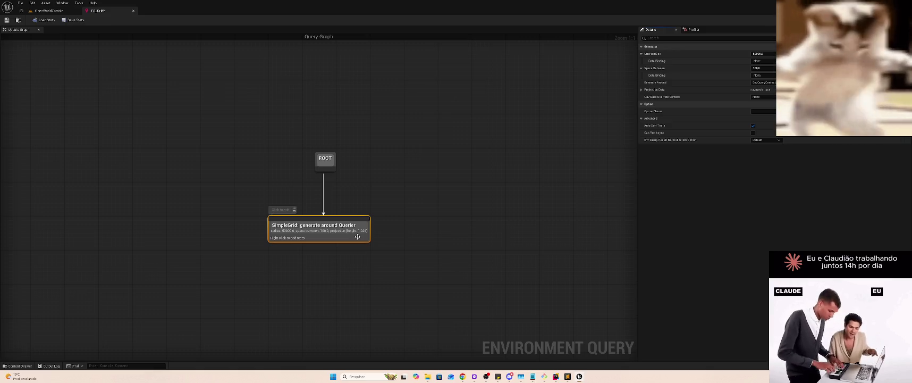
{"action": "right_click", "coordinate": [357, 237]}
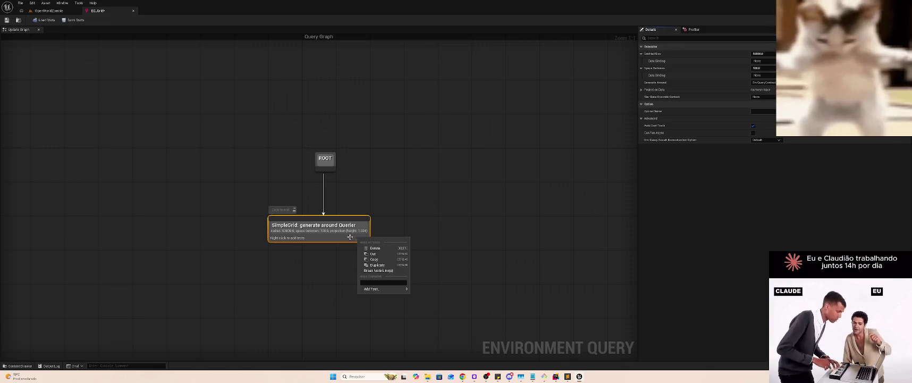
{"action": "left_click", "coordinate": [330, 276]}
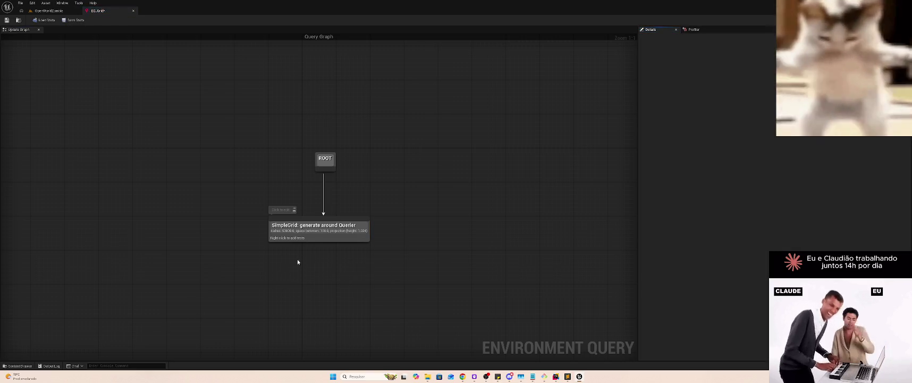
{"action": "right_click", "coordinate": [296, 239]}
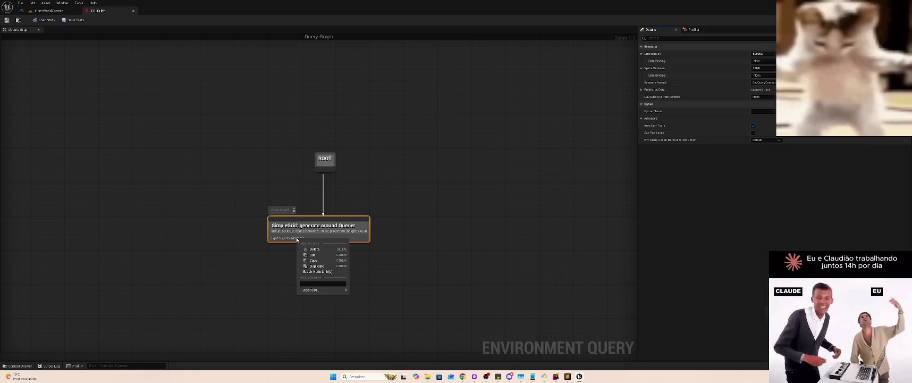
{"action": "left_click", "coordinate": [458, 242]}
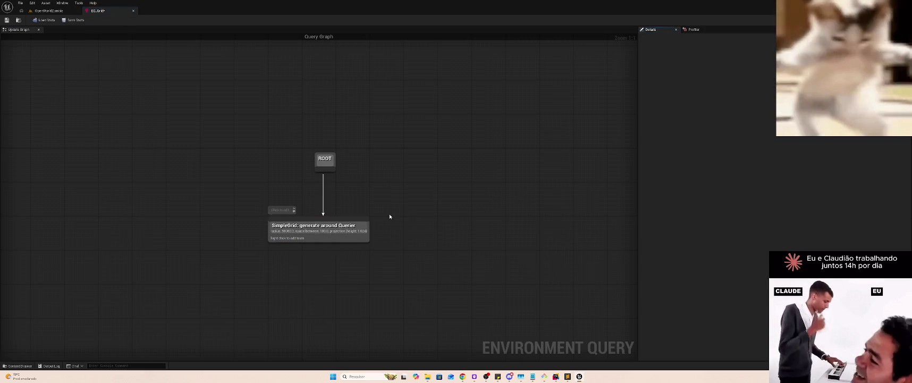
Add a second SimpleGrid generator from the Generators category, then delete it
{"action": "right_click", "coordinate": [389, 214]}
{"action": "left_click", "coordinate": [394, 224]}
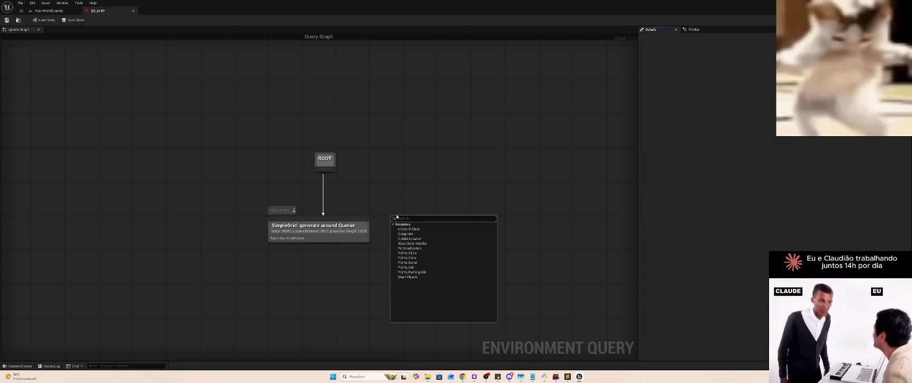
{"action": "left_click", "coordinate": [422, 267]}
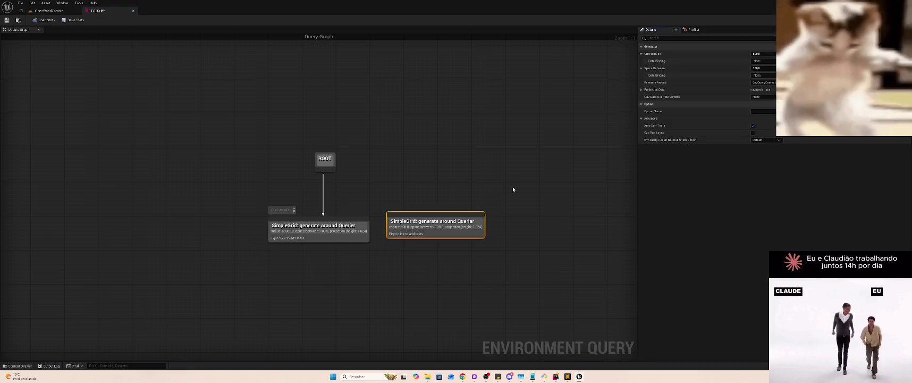
{"action": "key", "text": "Delete"}
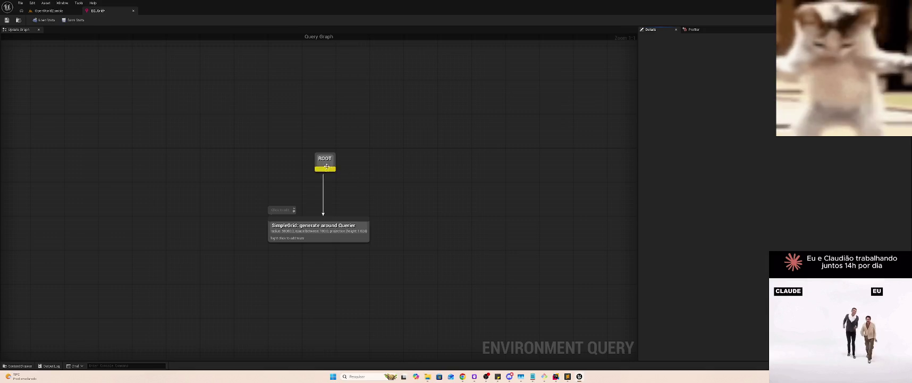
{"action": "left_click_drag", "start_coordinate": [324, 168], "coordinate": [398, 177]}
{"action": "type", "text": "Grid"}
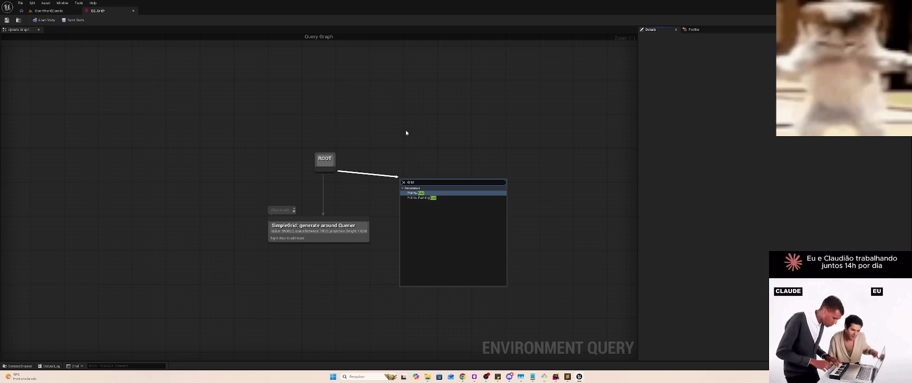
Snip the query graph region with Win+Shift+S
{"action": "key", "text": "super+shift+s"}
{"action": "left_click_drag", "start_coordinate": [229, 131], "coordinate": [533, 301]}
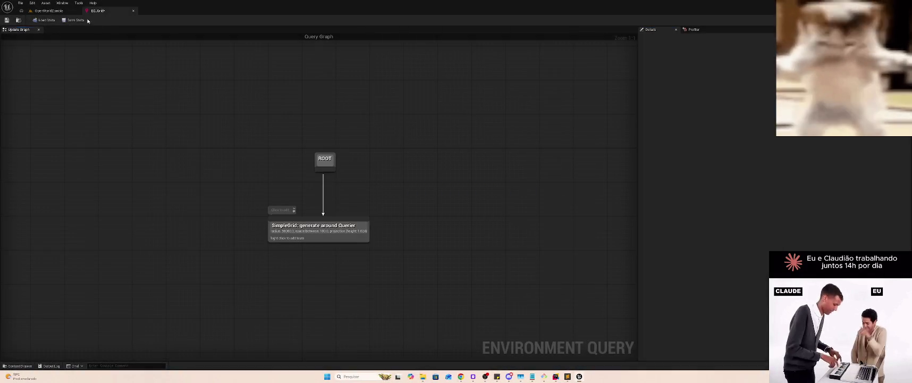
{"action": "key", "text": "alt+Tab"}
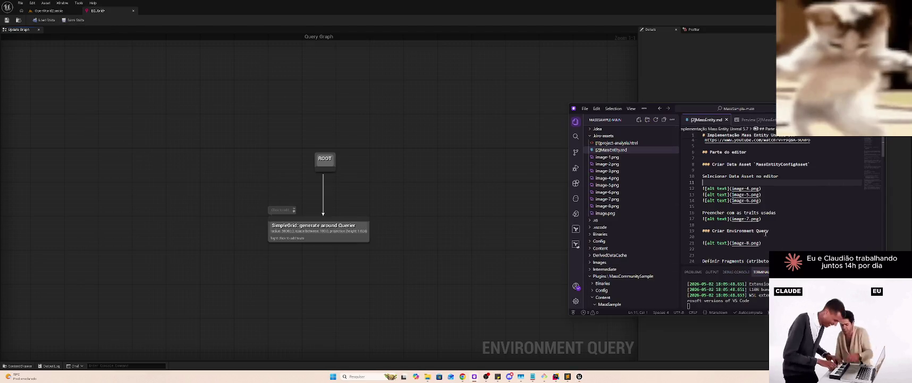
Add an empty line under the Criar Environment Query heading, check the preview, and return to the source
{"action": "left_click", "coordinate": [773, 244]}
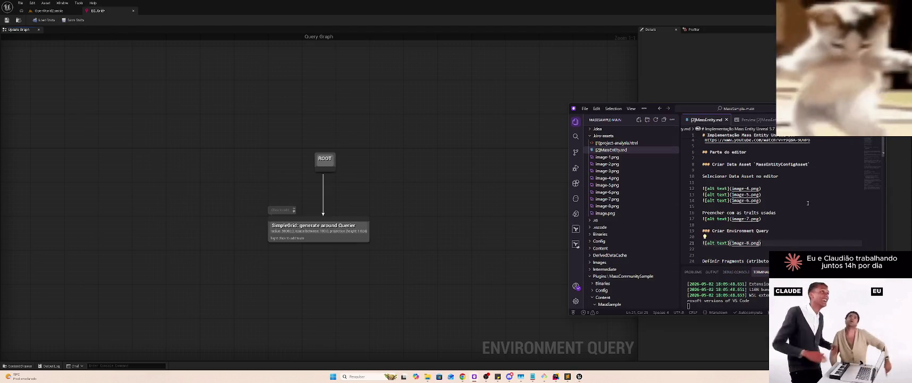
{"action": "key", "text": "Return"}
{"action": "scroll", "coordinate": [806, 201], "scroll_direction": "down", "scroll_amount": 1}
{"action": "key", "text": "Up"}
{"action": "key", "text": "Up"}
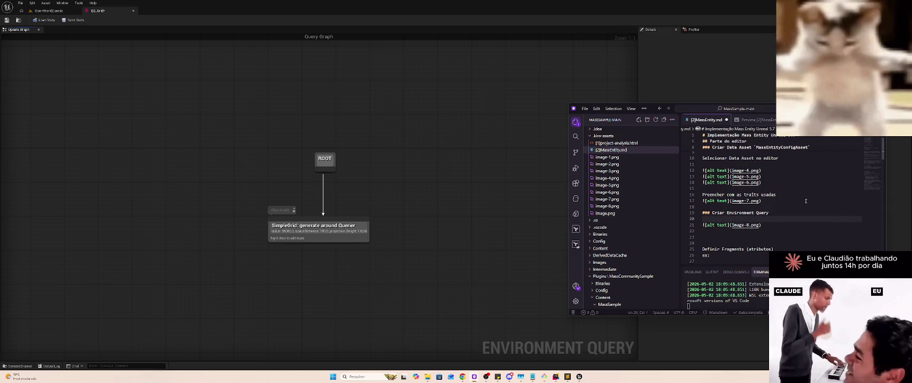
{"action": "left_click", "coordinate": [752, 120]}
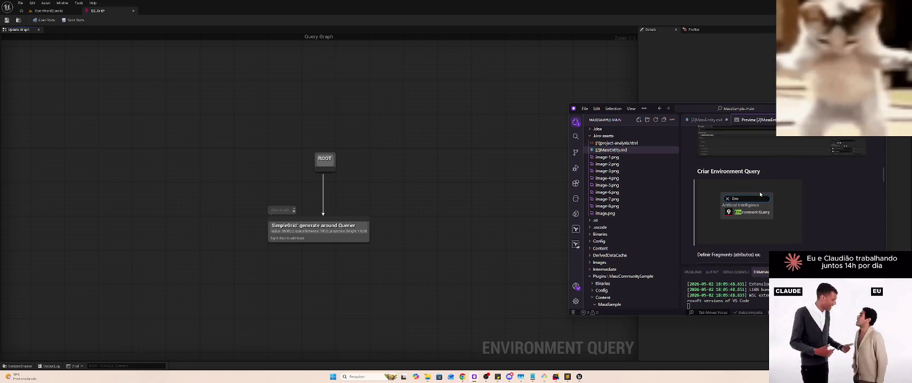
{"action": "scroll", "coordinate": [751, 181], "scroll_direction": "up", "scroll_amount": 10}
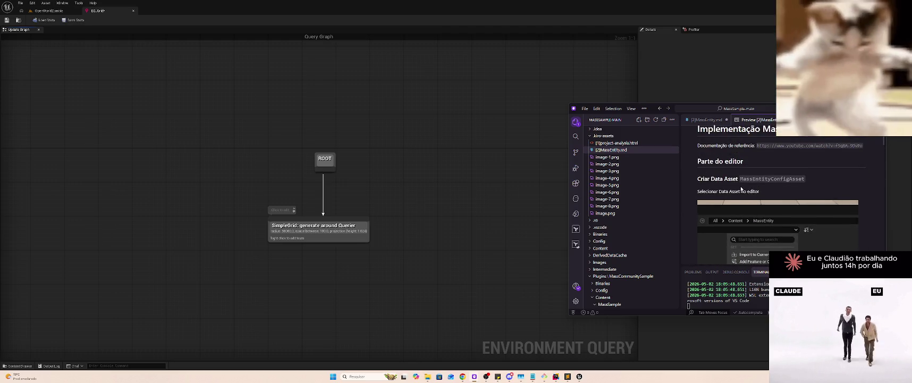
{"action": "scroll", "coordinate": [747, 187], "scroll_direction": "up", "scroll_amount": 1}
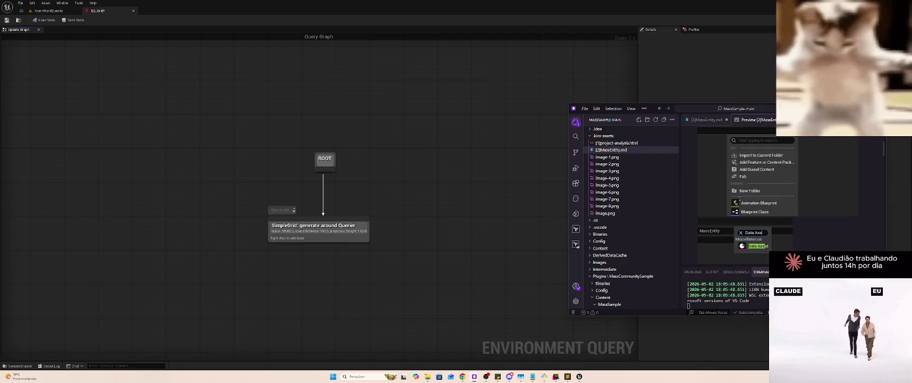
{"action": "left_click", "coordinate": [705, 121]}
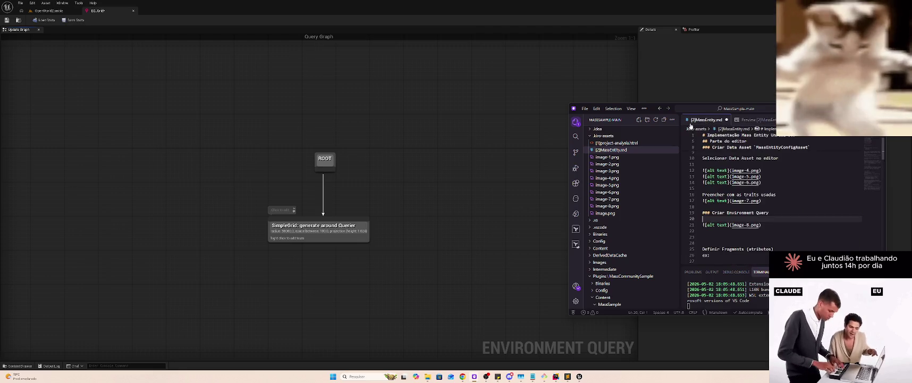
Number the Parte do editor, Criar Data Asset and Environment Query headings 1., 1.1 and 1.2, and save
{"action": "left_click", "coordinate": [711, 165]}
{"action": "type", "text": "1."}
{"action": "key", "text": "ctrl+s"}
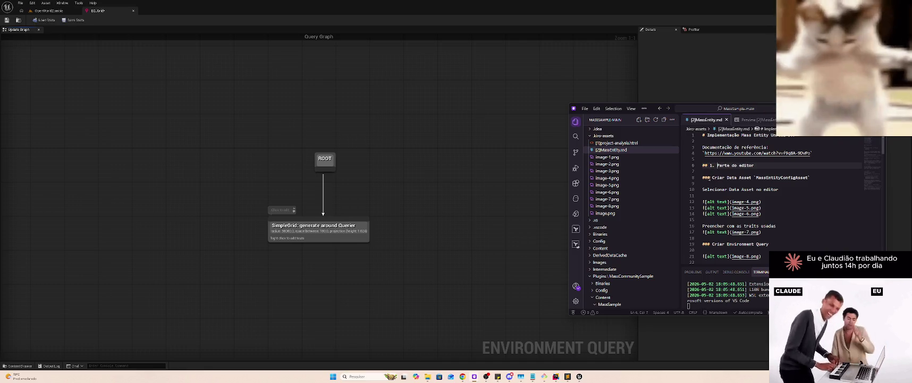
{"action": "left_click", "coordinate": [712, 177]}
{"action": "type", "text": "1.1"}
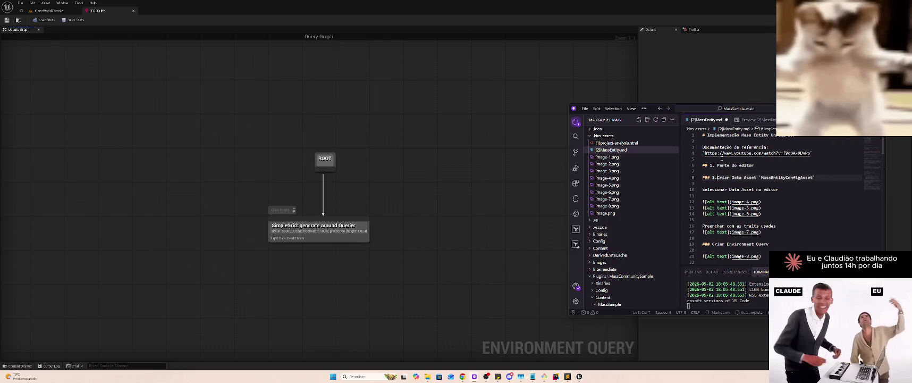
{"action": "scroll", "coordinate": [747, 254], "scroll_direction": "down", "scroll_amount": 2}
{"action": "left_click", "coordinate": [713, 217]}
{"action": "type", "text": "1.2"}
{"action": "key", "text": "ctrl+s"}
Paste the screenshot as image-9.png and caption it 'Selecionar [Environment Query'
{"action": "left_click", "coordinate": [758, 234]}
{"action": "type", "text": "![alt text](image-9.png)"}
{"action": "left_click", "coordinate": [781, 219]}
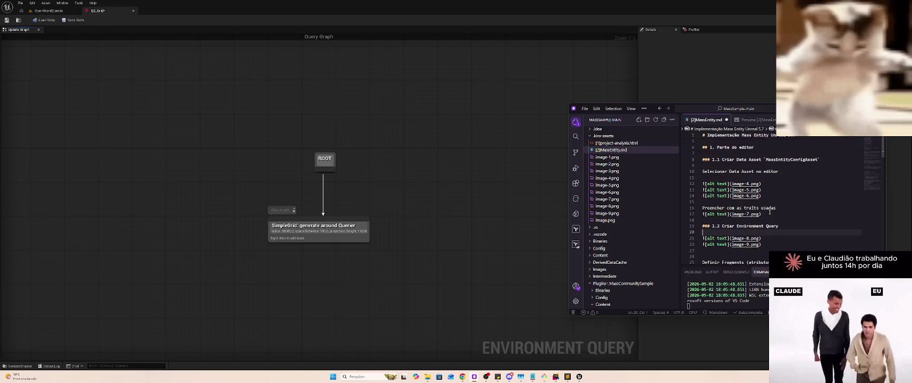
{"action": "double_click", "coordinate": [714, 171]}
{"action": "key", "text": "ctrl+c"}
{"action": "left_click", "coordinate": [727, 230]}
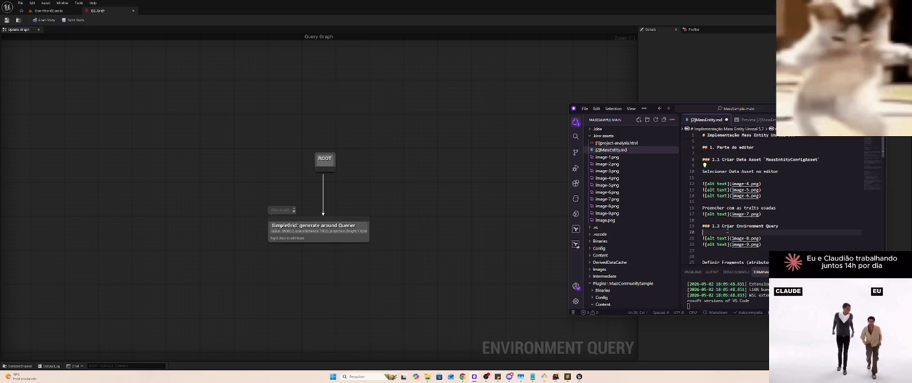
{"action": "key", "text": "ctrl+v"}
{"action": "type", "text": "[Envi"}
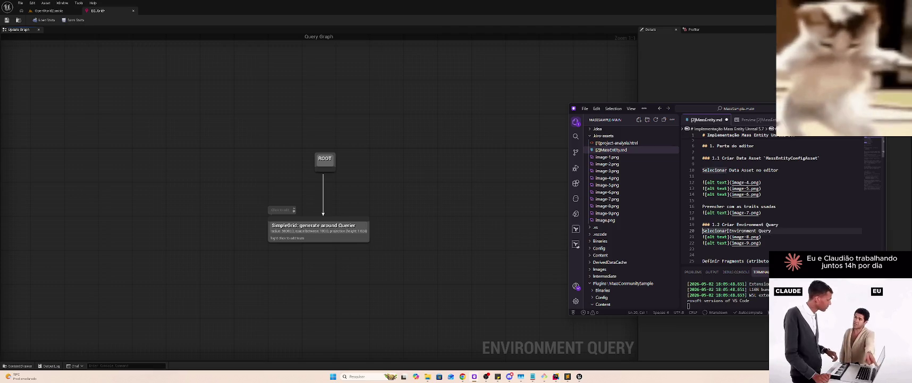
{"action": "key", "text": "Return"}
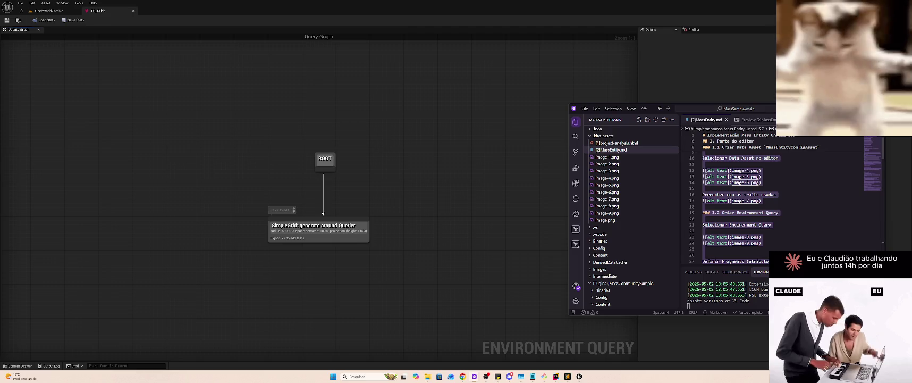
Add an 'Adicionar Grid' step line after the image-8 link and view the rendered preview
{"action": "left_click", "coordinate": [782, 236]}
{"action": "key", "text": "Return"}
{"action": "key", "text": "Return"}
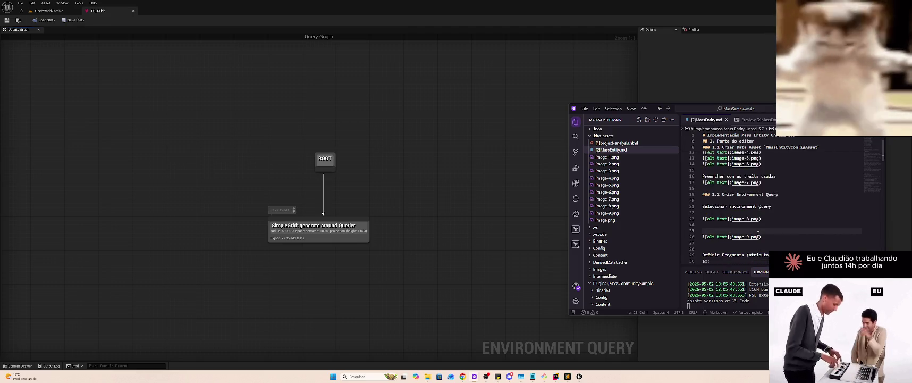
{"action": "type", "text": "Adicionar Grid"}
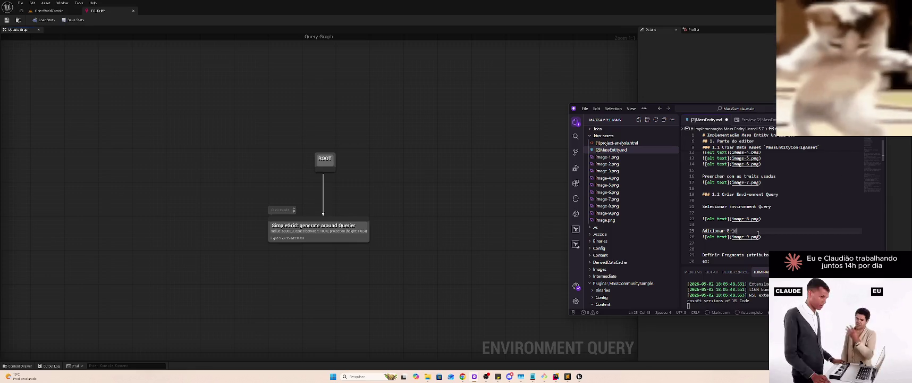
{"action": "key", "text": "Insert"}
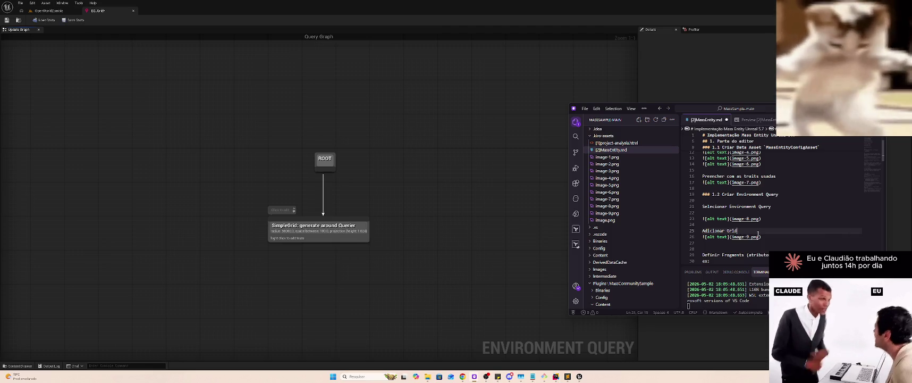
{"action": "key", "text": "ctrl+shift+v"}
Review the rendered notes in the preview, then return to the Markdown source
{"action": "scroll", "coordinate": [760, 209], "scroll_direction": "down", "scroll_amount": 3}
{"action": "scroll", "coordinate": [760, 209], "scroll_direction": "down", "scroll_amount": 5}
{"action": "scroll", "coordinate": [773, 221], "scroll_direction": "down", "scroll_amount": 3}
{"action": "scroll", "coordinate": [772, 221], "scroll_direction": "up", "scroll_amount": 5}
{"action": "scroll", "coordinate": [772, 221], "scroll_direction": "down", "scroll_amount": 5}
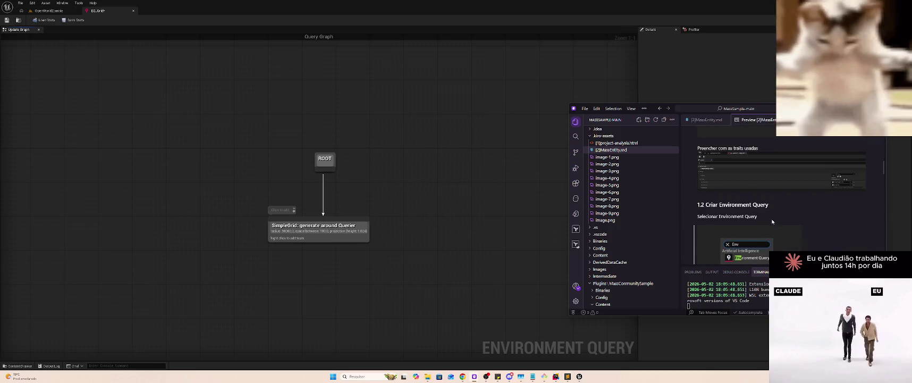
{"action": "scroll", "coordinate": [772, 223], "scroll_direction": "down", "scroll_amount": 3}
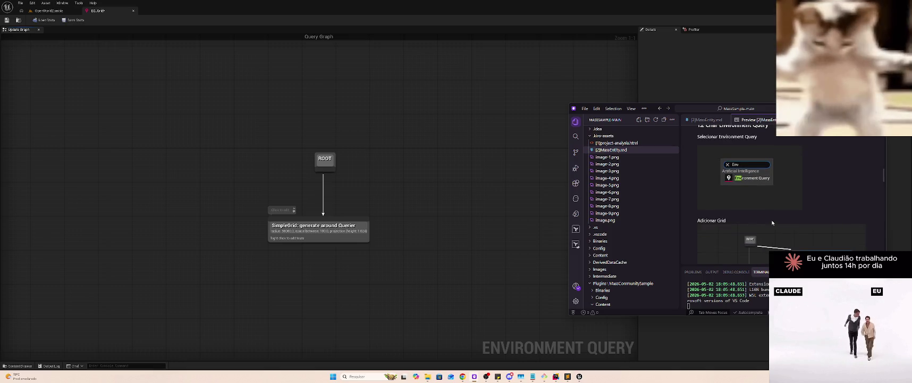
{"action": "scroll", "coordinate": [773, 223], "scroll_direction": "up", "scroll_amount": 3}
{"action": "double_click", "coordinate": [767, 195]}
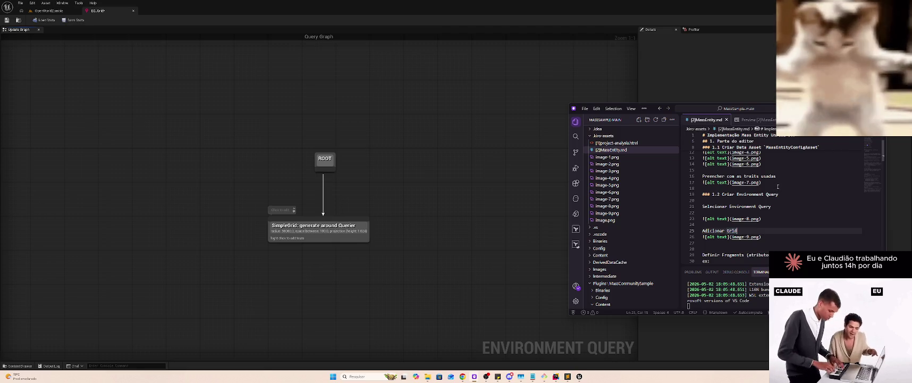
Delete the blank lines below the Data Asset and Selecionar Environment Query steps, and recheck the preview
{"action": "scroll", "coordinate": [781, 177], "scroll_direction": "up", "scroll_amount": 1}
{"action": "left_click", "coordinate": [776, 173]}
{"action": "key", "text": "BackSpace"}
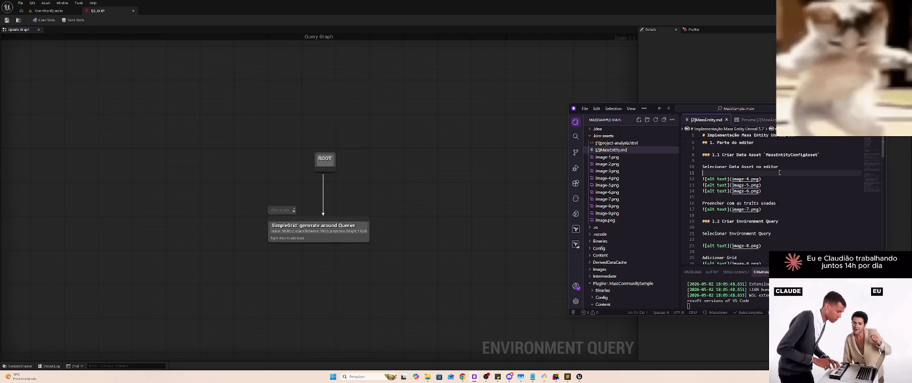
{"action": "scroll", "coordinate": [776, 190], "scroll_direction": "down", "scroll_amount": 2}
{"action": "left_click", "coordinate": [769, 208]}
{"action": "key", "text": "BackSpace"}
{"action": "scroll", "coordinate": [778, 208], "scroll_direction": "down", "scroll_amount": 1}
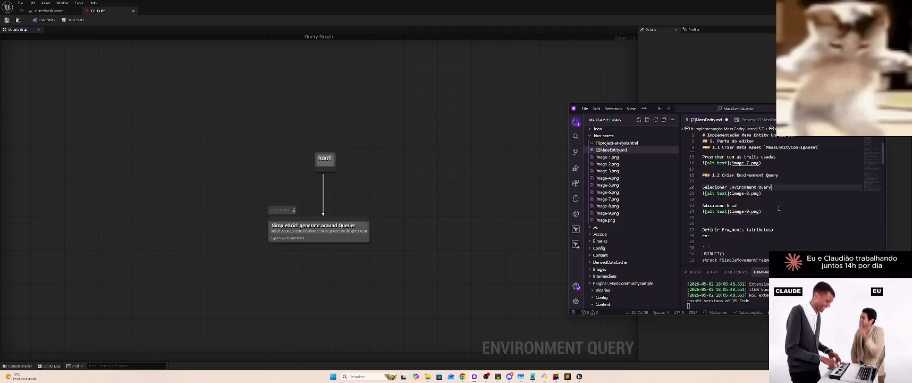
{"action": "left_click", "coordinate": [764, 120]}
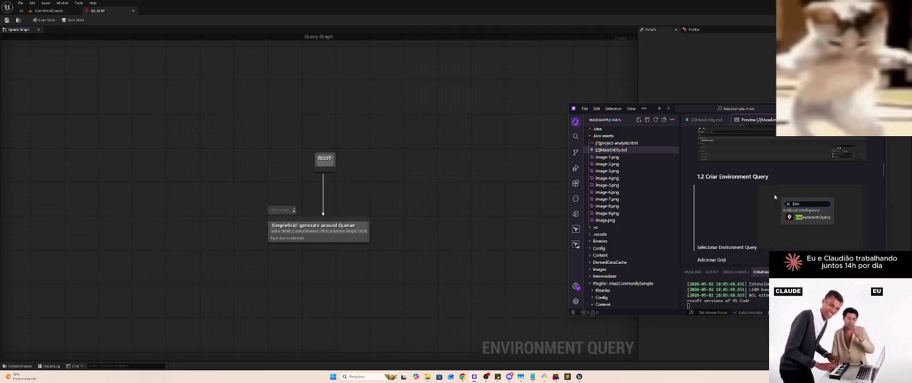
{"action": "scroll", "coordinate": [777, 196], "scroll_direction": "down", "scroll_amount": 3}
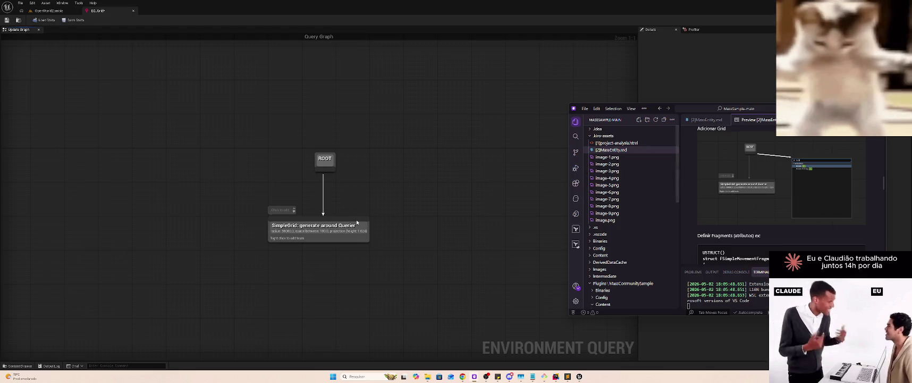
{"action": "left_click", "coordinate": [375, 227]}
Select the SimpleGrid node and snip it together with its Details settings
{"action": "left_click", "coordinate": [368, 228]}
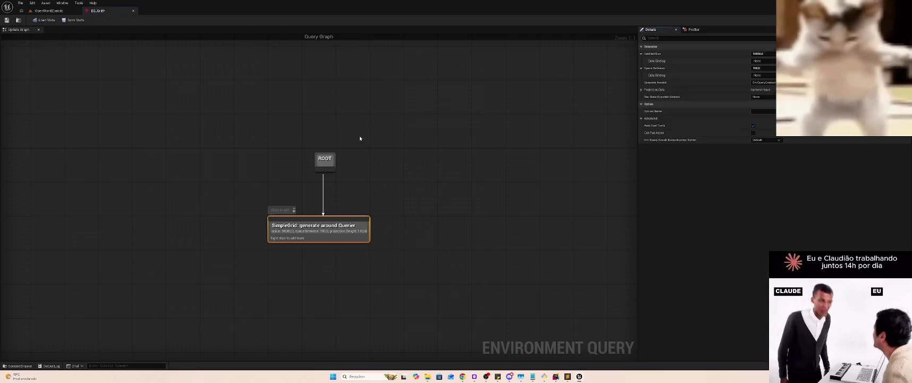
{"action": "mouse_move", "coordinate": [573, 154]}
{"action": "left_mouse_down"}
{"action": "mouse_move", "coordinate": [564, 187]}
{"action": "mouse_move", "coordinate": [620, 169]}
{"action": "mouse_move", "coordinate": [633, 81]}
{"action": "mouse_move", "coordinate": [640, 88]}
{"action": "mouse_move", "coordinate": [608, 91]}
{"action": "left_mouse_up"}
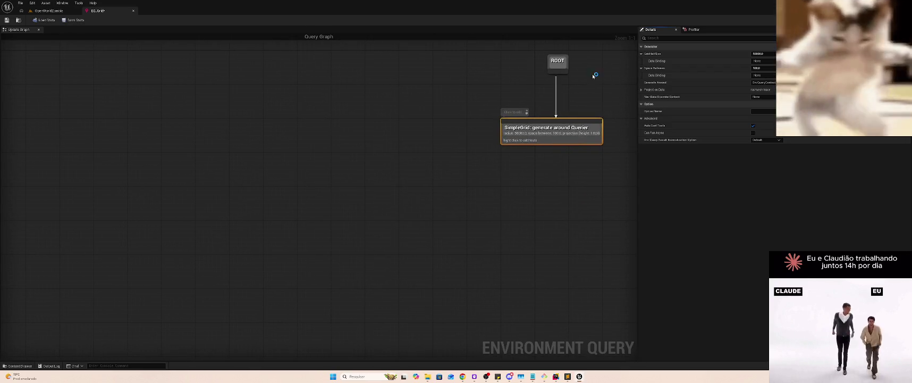
{"action": "key", "text": "super+shift+s"}
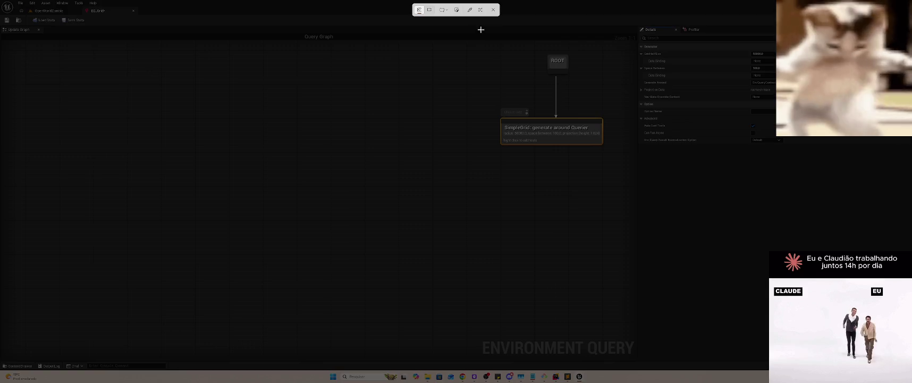
{"action": "mouse_move", "coordinate": [472, 23]}
{"action": "left_mouse_down"}
{"action": "mouse_move", "coordinate": [811, 156]}
{"action": "mouse_move", "coordinate": [909, 143]}
{"action": "left_mouse_up"}
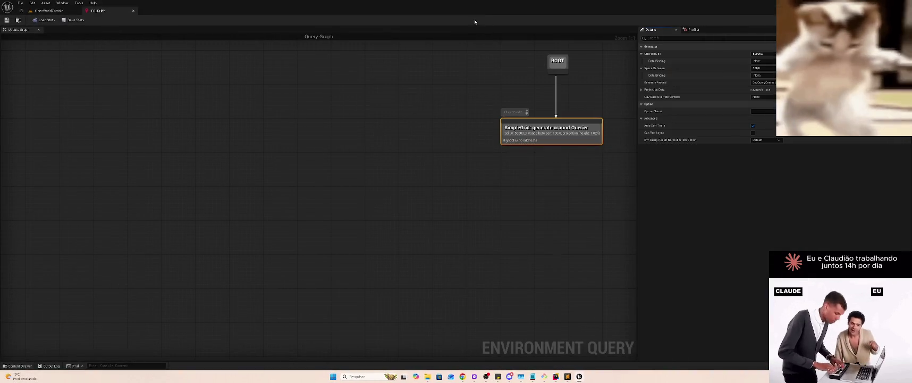
{"action": "key", "text": "super+shift+s"}
{"action": "key", "text": "Escape"}
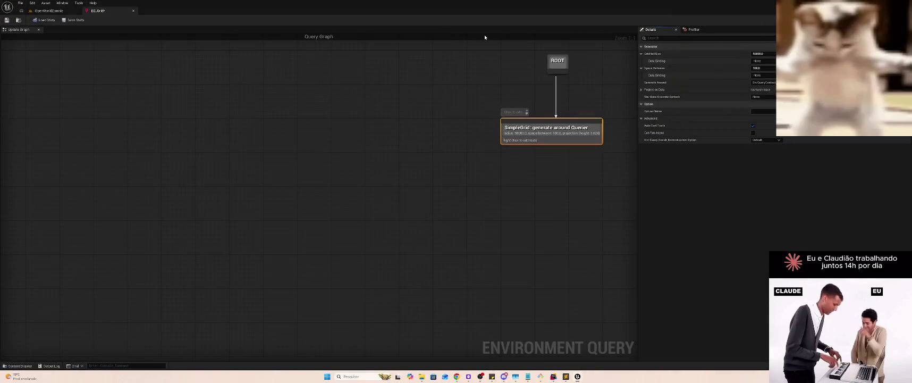
{"action": "key", "text": "super+shift+s"}
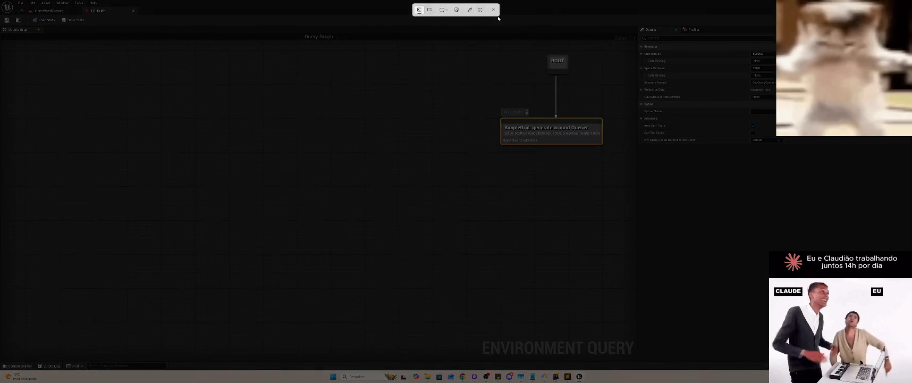
{"action": "mouse_move", "coordinate": [484, 155]}
{"action": "left_mouse_down"}
{"action": "mouse_move", "coordinate": [819, 29]}
{"action": "mouse_move", "coordinate": [911, 11]}
{"action": "left_mouse_up"}
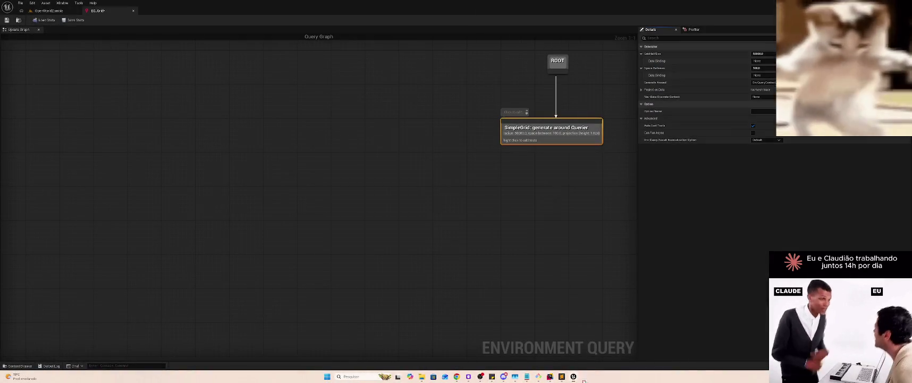
{"action": "key", "text": "alt+Tab"}
Below the Grid image, add the caption 'Preencher informações da Grid' with the pasted image-10.png screenshot
{"action": "double_click", "coordinate": [750, 222]}
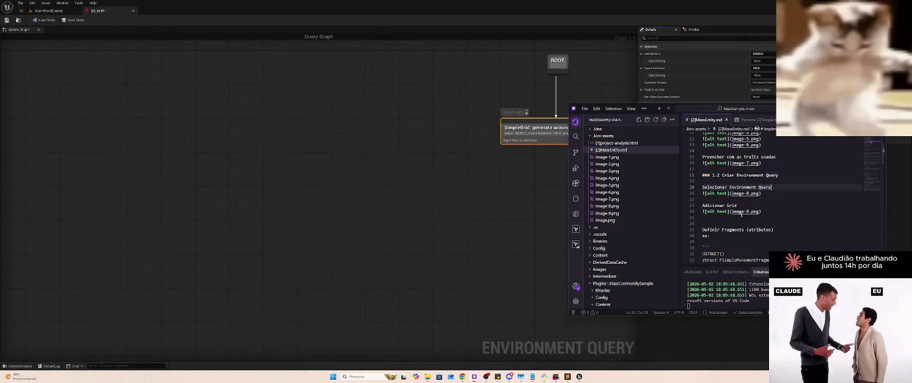
{"action": "left_click", "coordinate": [796, 218]}
{"action": "key", "text": "Return"}
{"action": "type", "text": "Preenc"}
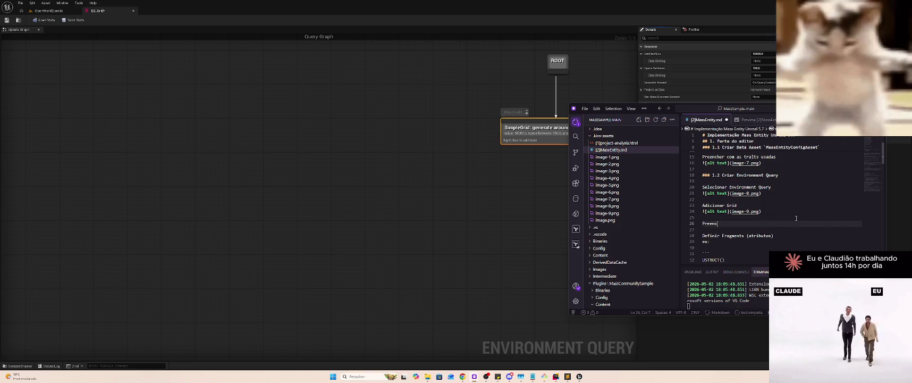
{"action": "type", "text": "her informações da "}
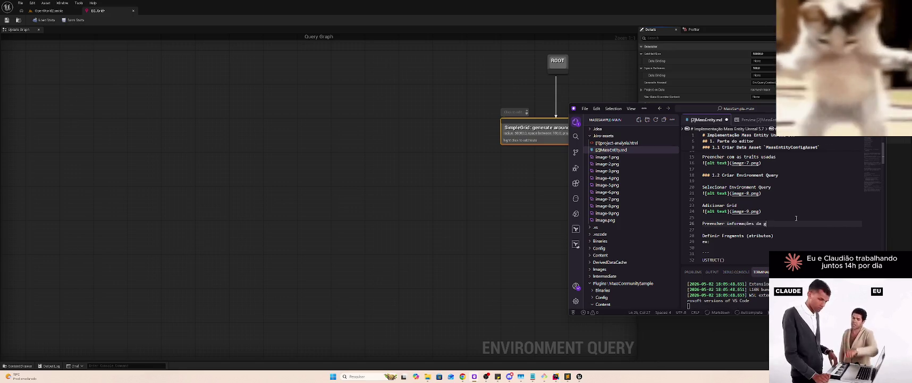
{"action": "type", "text": "Grid"}
{"action": "key", "text": "Return"}
{"action": "key", "text": "ctrl+v"}
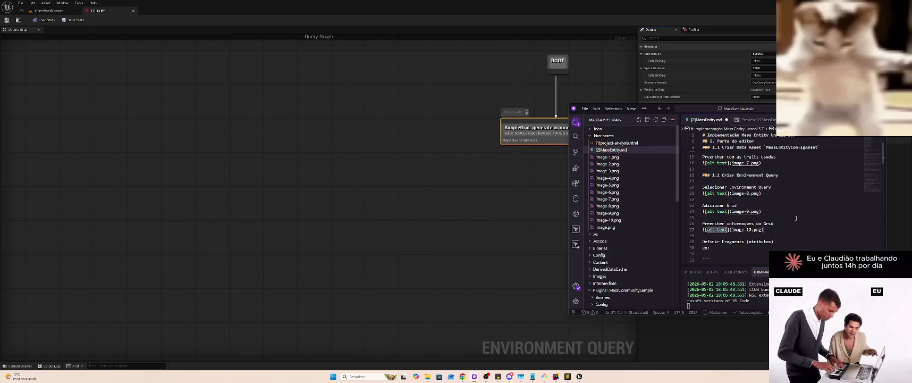
{"action": "left_click", "coordinate": [738, 28]}
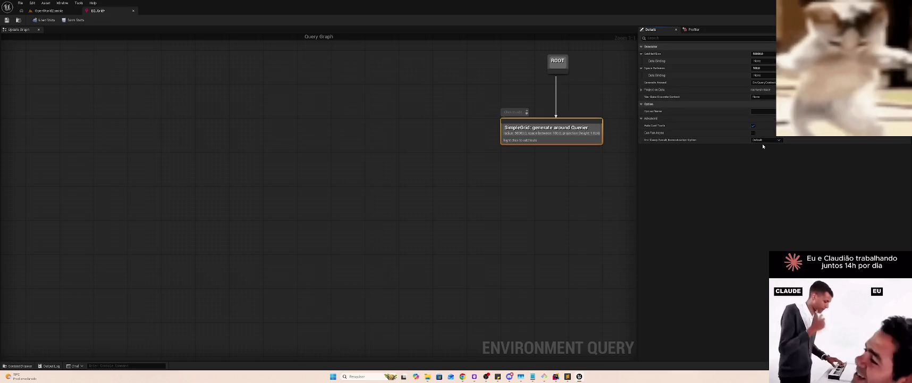
Switch to the OpenWorldZombie level, enlarge the viewport and tilt the camera toward the floor
{"action": "left_click", "coordinate": [52, 12]}
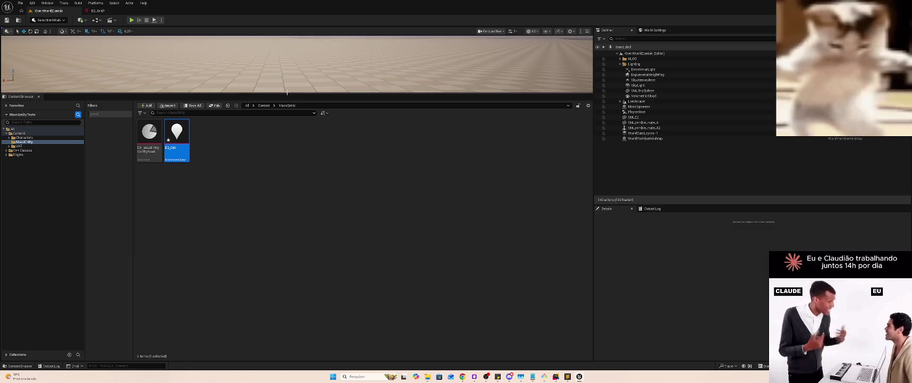
{"action": "left_click_drag", "start_coordinate": [342, 94], "coordinate": [333, 179]}
{"action": "left_click", "coordinate": [276, 236]}
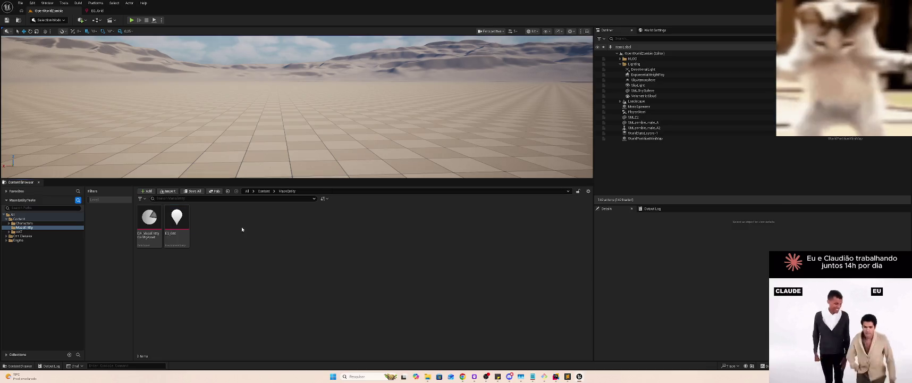
{"action": "key", "text": "super+shift+s"}
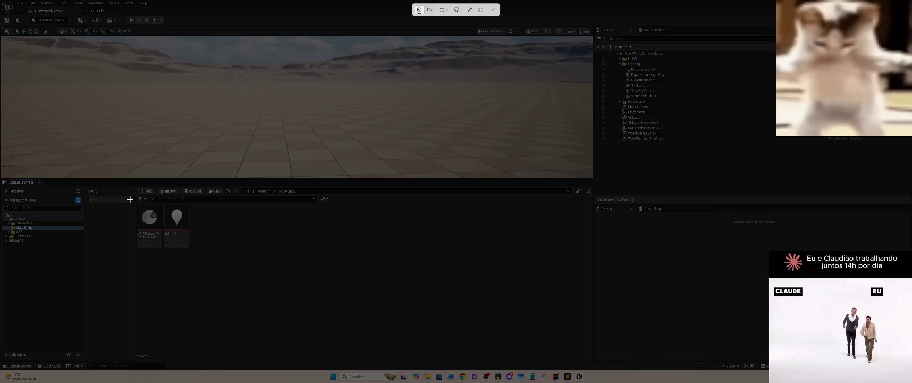
{"action": "key", "text": "Escape"}
{"action": "left_click_drag", "start_coordinate": [454, 147], "coordinate": [455, 125]}
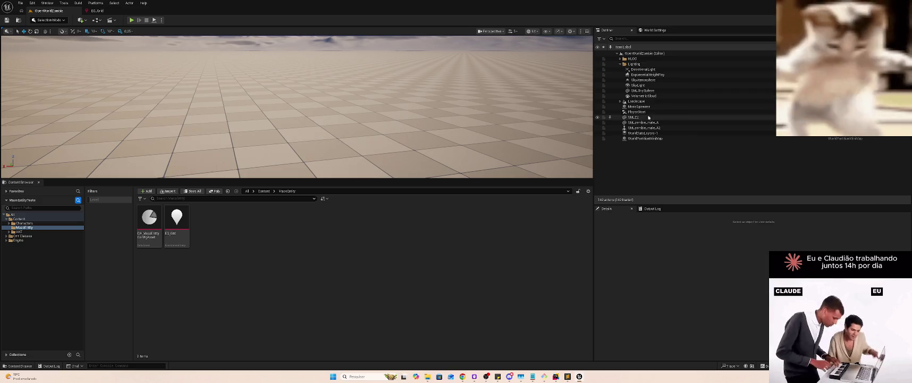
Select the MassSpawner actor, widen its Details panel, and snip the two Mass assets
{"action": "left_click", "coordinate": [632, 106]}
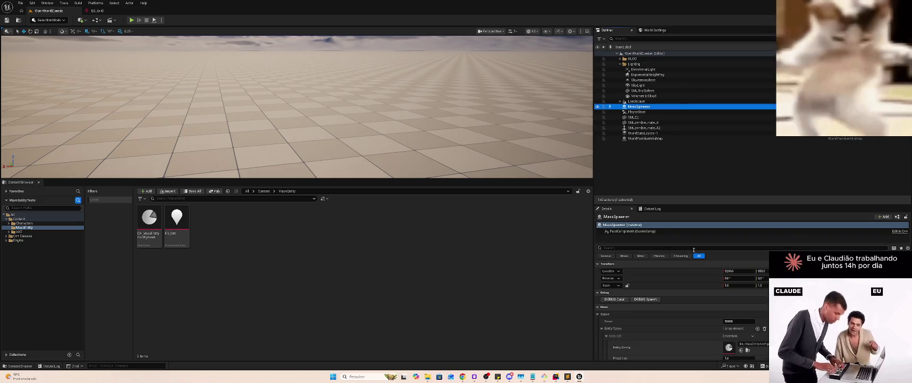
{"action": "left_click_drag", "start_coordinate": [748, 202], "coordinate": [737, 159]}
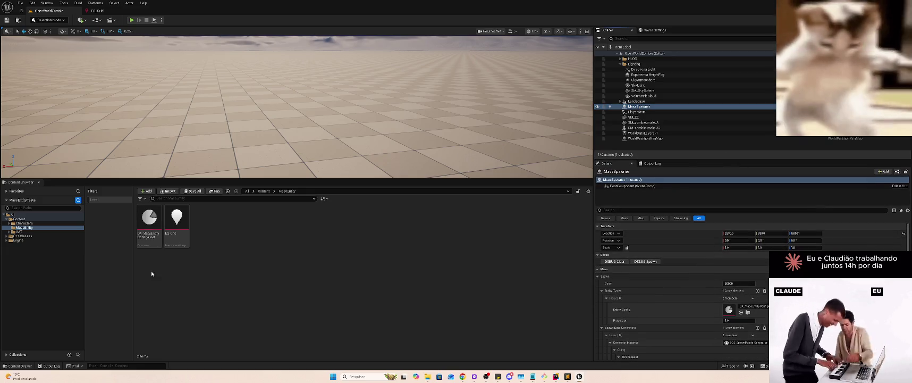
{"action": "key", "text": "super+shift+s"}
{"action": "mouse_move", "coordinate": [129, 261]}
{"action": "left_mouse_down"}
{"action": "mouse_move", "coordinate": [303, 179]}
{"action": "mouse_move", "coordinate": [315, 183]}
{"action": "left_mouse_up"}
{"action": "key", "text": "alt+Tab"}
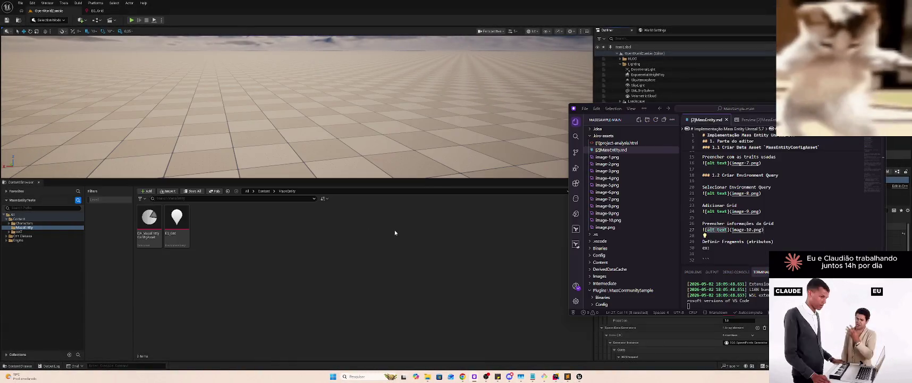
Open space after the Grid section for the '### 1.3 MassSpawner' heading
{"action": "key", "text": "alt+Tab"}
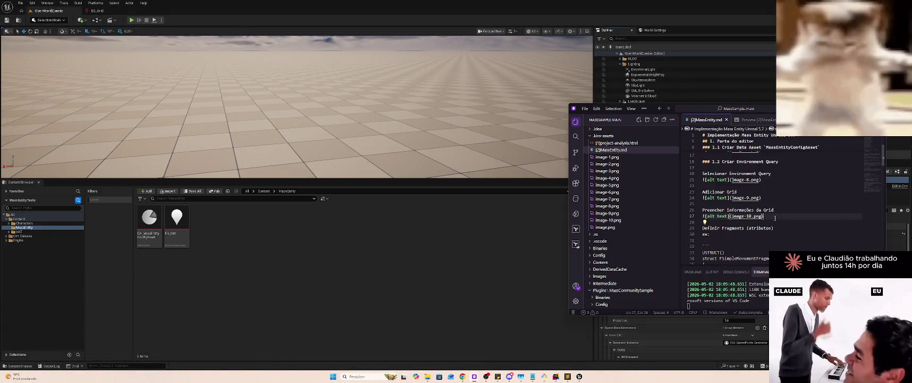
{"action": "left_click", "coordinate": [775, 222]}
{"action": "scroll", "coordinate": [775, 222], "scroll_direction": "up", "scroll_amount": 3}
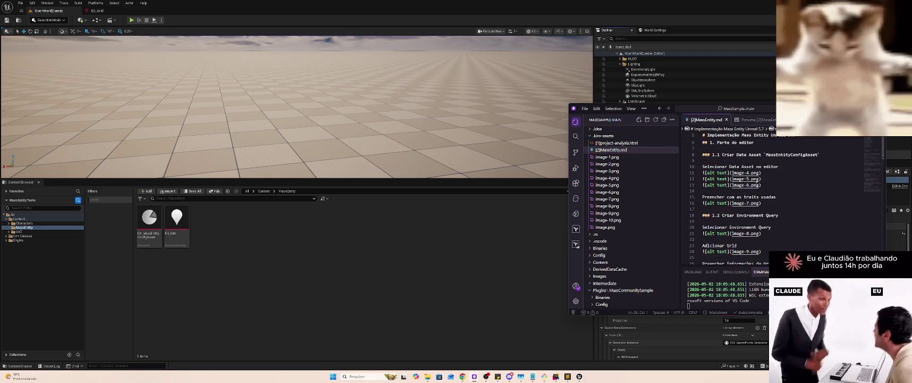
{"action": "scroll", "coordinate": [751, 213], "scroll_direction": "down", "scroll_amount": 2}
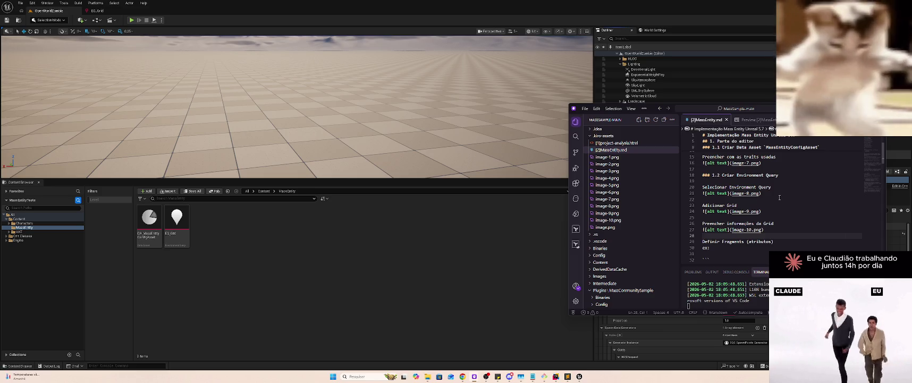
{"action": "key", "text": "Return"}
{"action": "scroll", "coordinate": [774, 191], "scroll_direction": "down", "scroll_amount": 1}
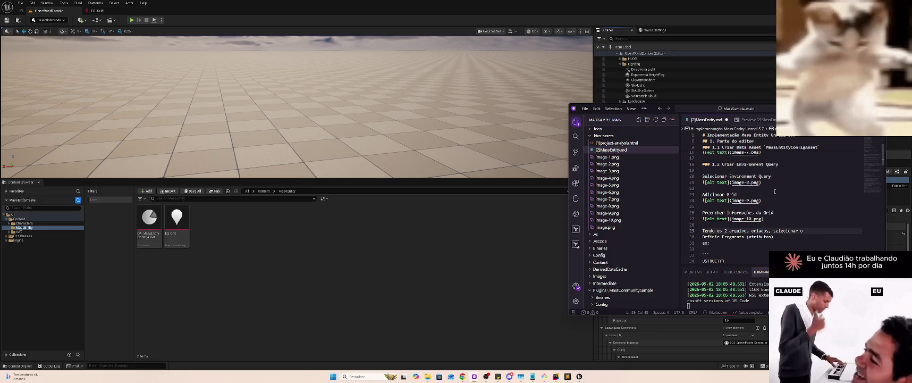
{"action": "key", "text": "Home"}
{"action": "key", "text": "Return"}
{"action": "key", "text": "Up"}
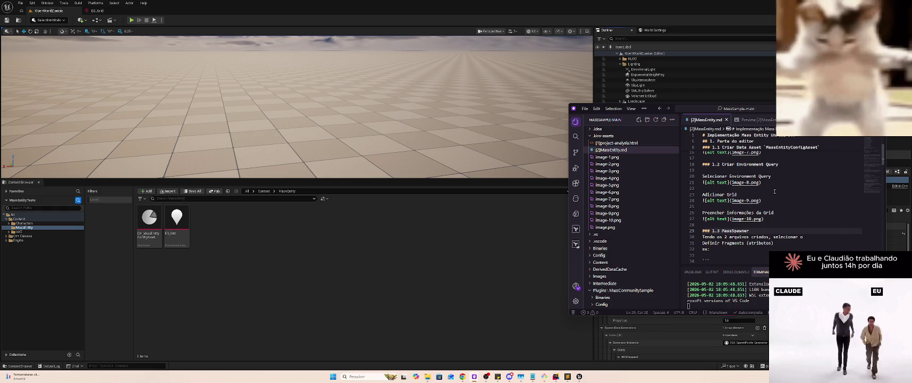
{"action": "key", "text": "Return"}
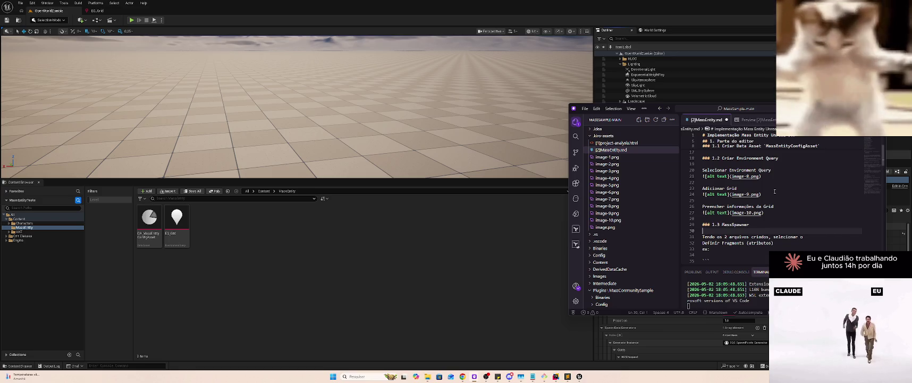
{"action": "key", "text": "BackSpace"}
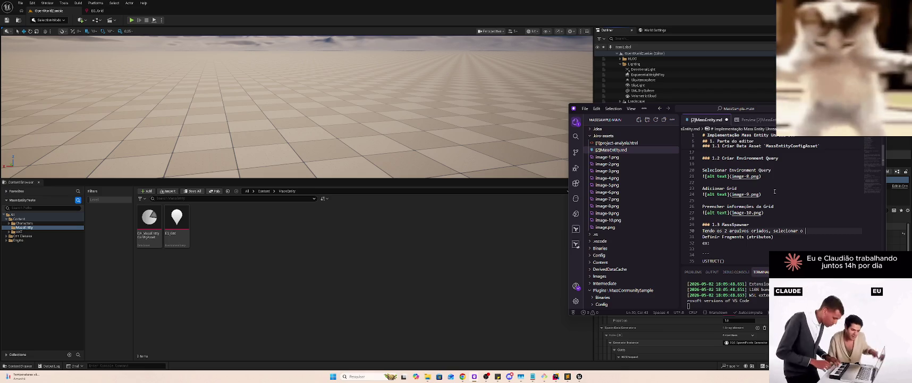
Paste image-11.png under the MassSpawner heading and leave lines for the PlaceActors step
{"action": "key", "text": "Return"}
{"action": "type", "text": "![alt text](image-11.png)"}
{"action": "key", "text": "Up"}
{"action": "key", "text": "Down"}
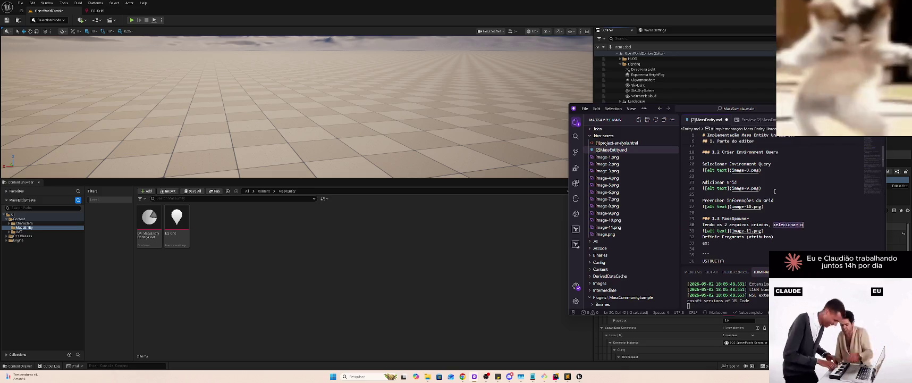
{"action": "key", "text": "Down"}
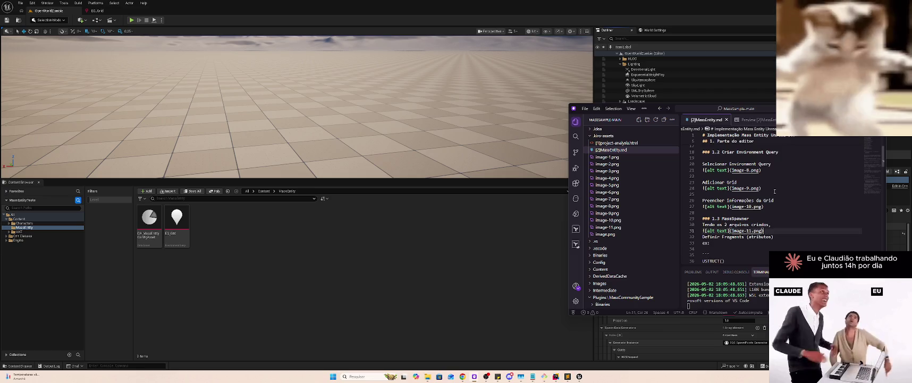
{"action": "key", "text": "Return"}
{"action": "key", "text": "Return"}
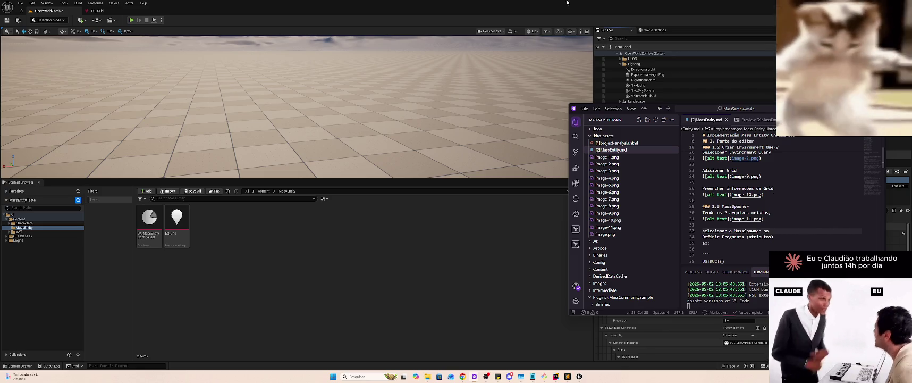
{"action": "left_click", "coordinate": [90, 24]}
{"action": "key", "text": "alt+Tab"}
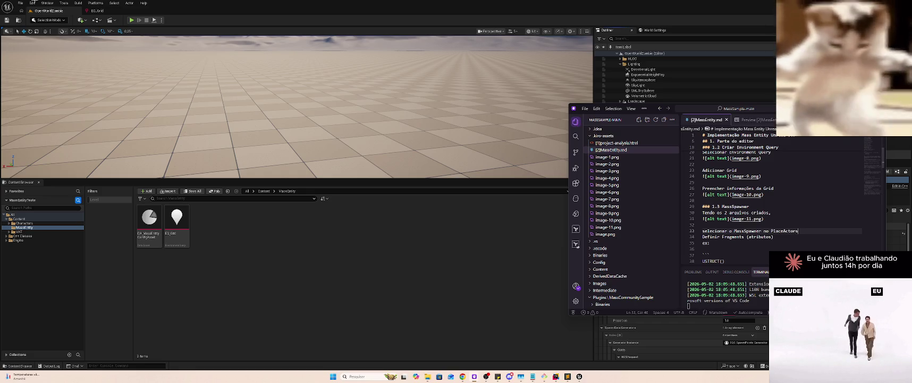
{"action": "left_click", "coordinate": [78, 19]}
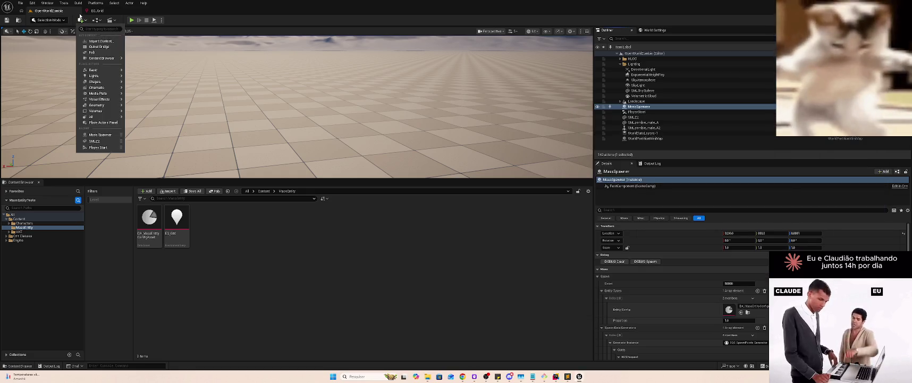
Search Place Actors for 'MassSpawner' and snip the Mass Spawner results
{"action": "type", "text": "MassSpawner"}
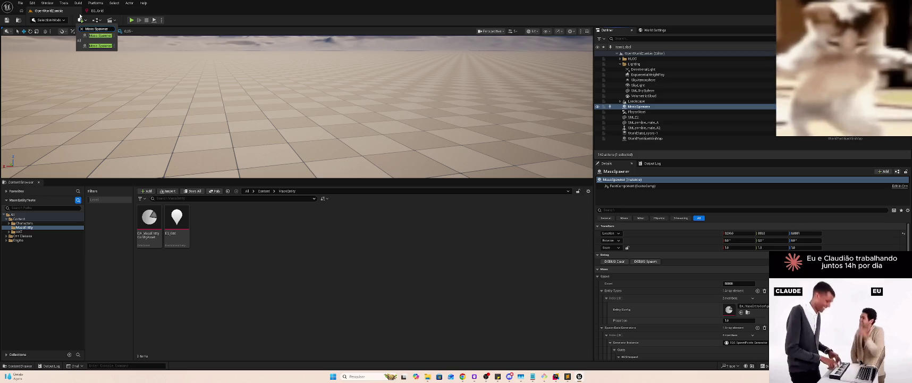
{"action": "key", "text": "super+shift+s"}
{"action": "left_click_drag", "start_coordinate": [71, 15], "coordinate": [130, 63]}
{"action": "key", "text": "alt+Tab"}
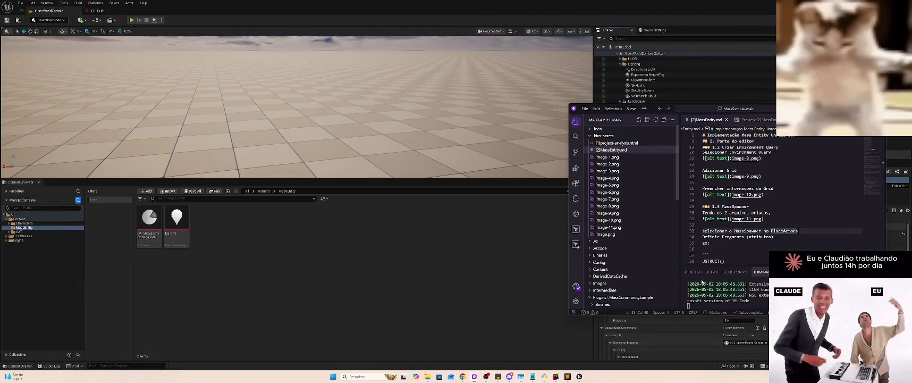
Paste the screenshot as image-12.png under the PlaceActors line and add blank lines after it
{"action": "key", "text": "Return"}
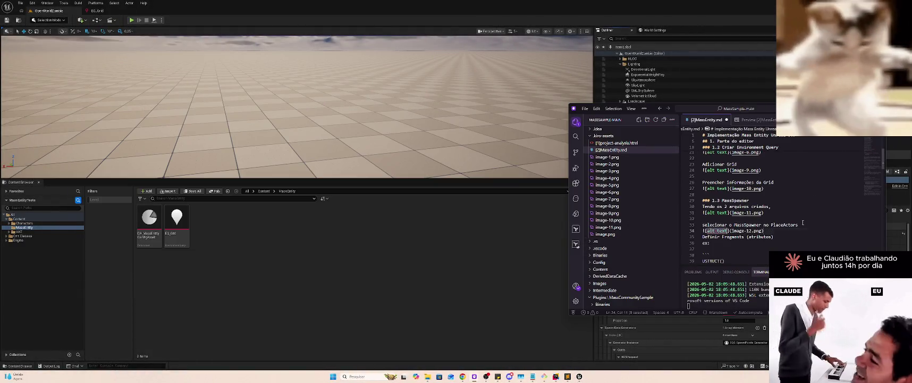
{"action": "key", "text": "ctrl+v"}
{"action": "left_click", "coordinate": [797, 229]}
{"action": "key", "text": "Return"}
{"action": "key", "text": "Return"}
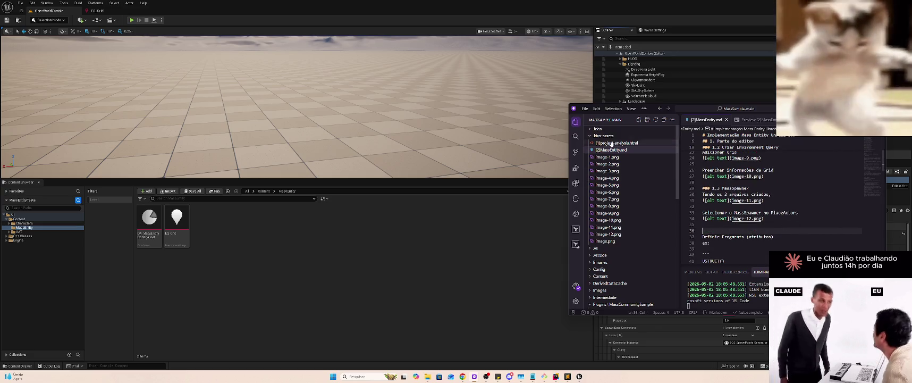
{"action": "left_click", "coordinate": [651, 15]}
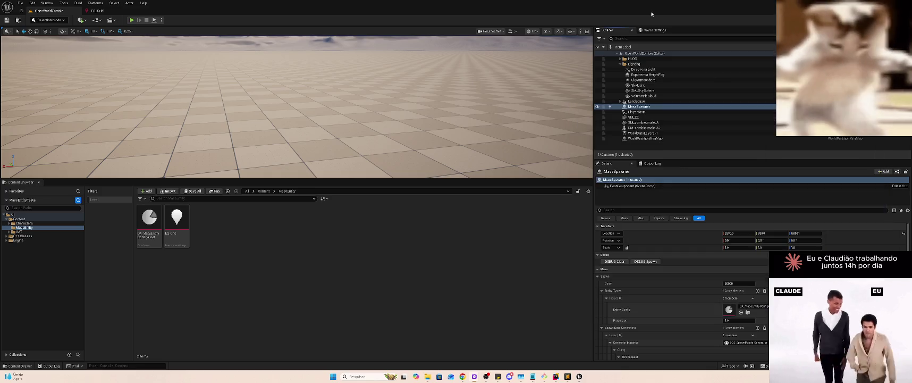
Reselect MassSpawner in the Outliner, then append 'e posicionar no world.' to the PlaceActors line
{"action": "left_click", "coordinate": [656, 106]}
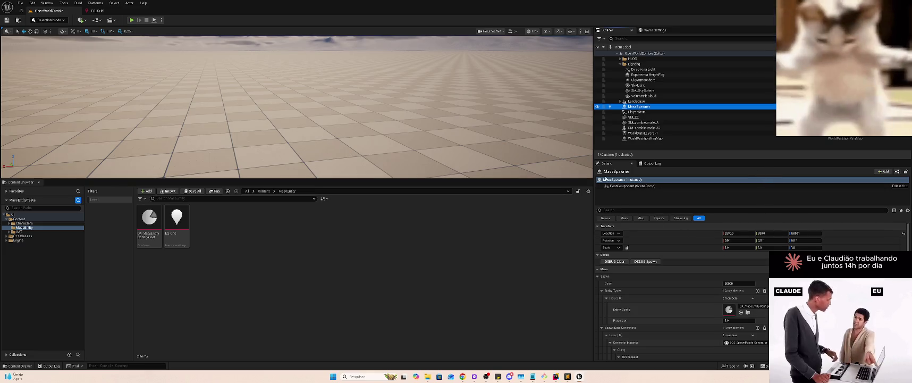
{"action": "key", "text": "alt+Tab"}
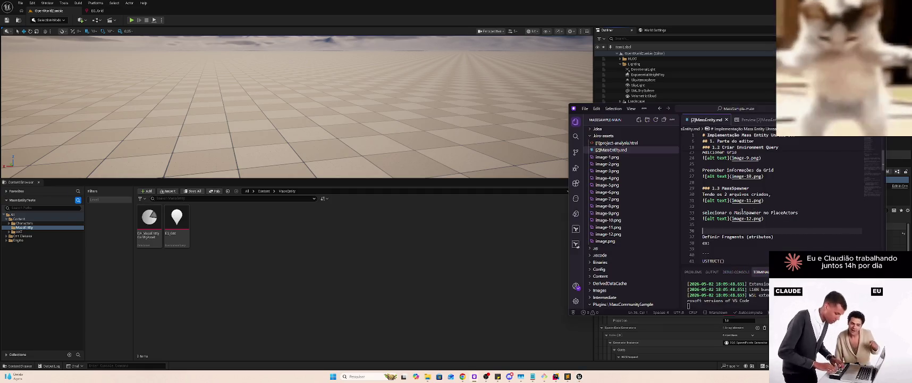
{"action": "left_click", "coordinate": [730, 212]}
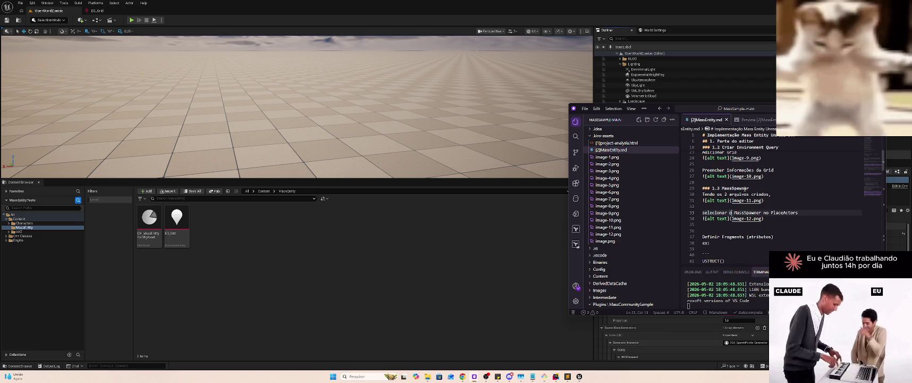
{"action": "key", "text": "End"}
{"action": "type", "text": "e"}
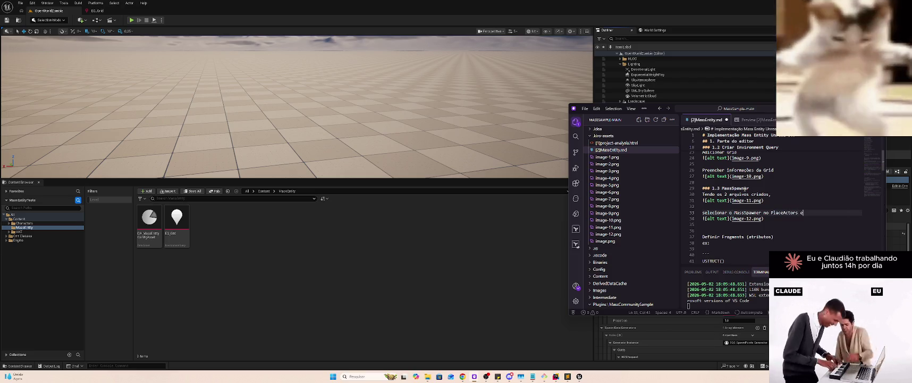
{"action": "type", "text": " posicionar"}
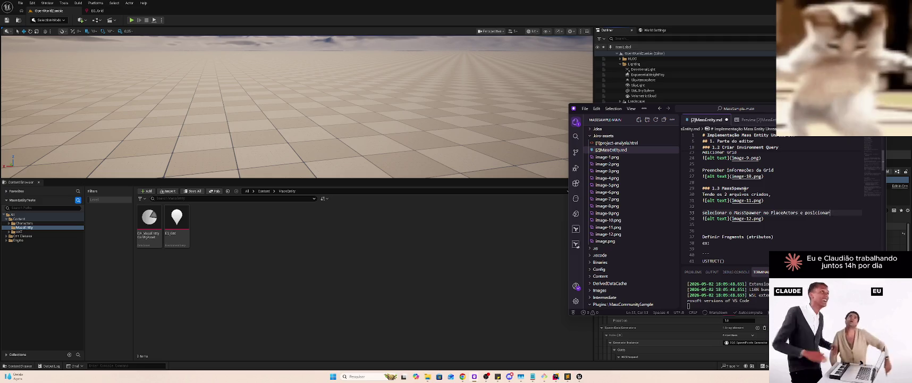
{"action": "type", "text": " no "}
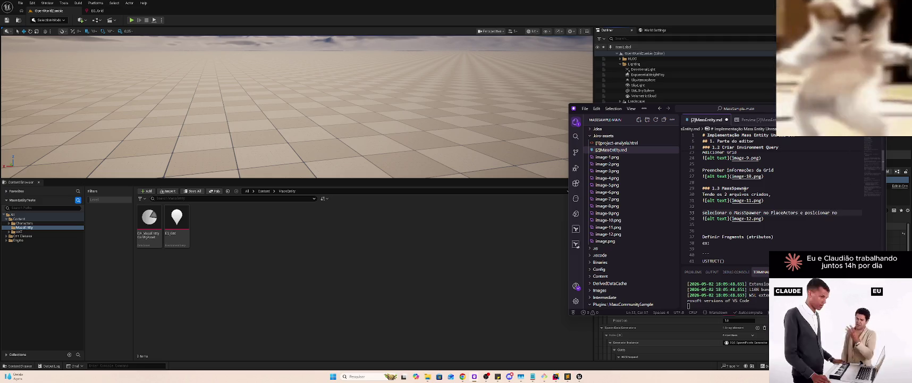
{"action": "type", "text": "world."}
Save MassEntity.md with the completed PlaceActors line and return to Unreal
{"action": "key", "text": "ctrl+s"}
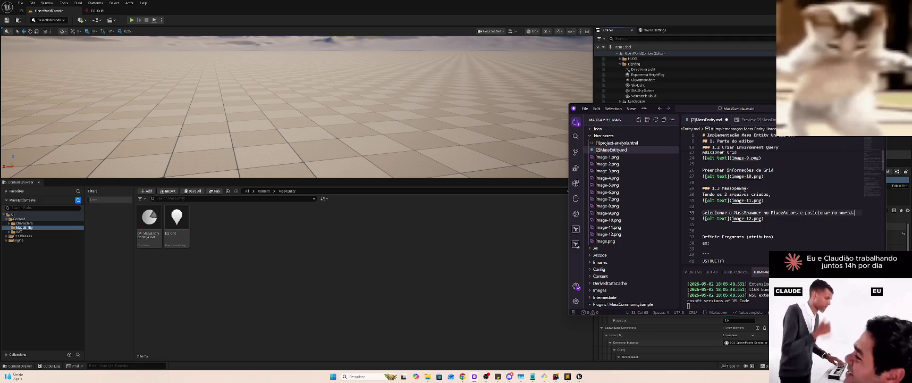
{"action": "left_click", "coordinate": [715, 233]}
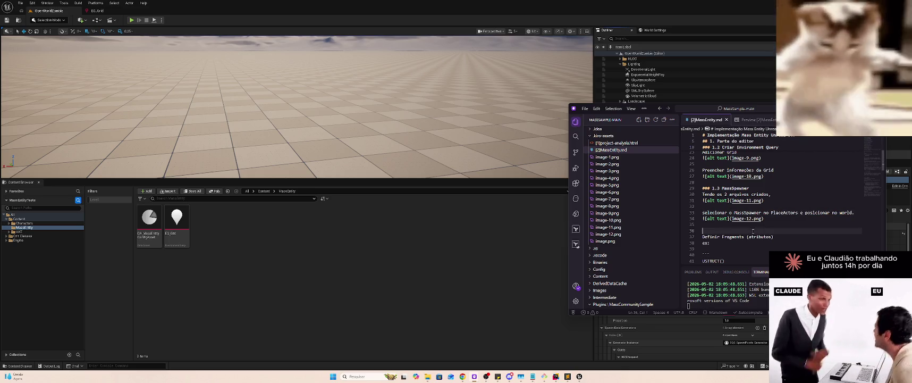
{"action": "key", "text": "alt+Tab"}
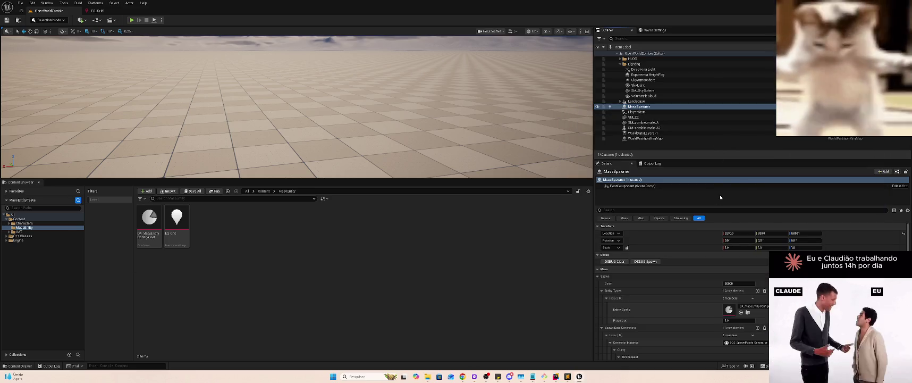
Resize the Outliner and Details splitters to show more of the MassSpawner's properties
{"action": "left_click_drag", "start_coordinate": [749, 159], "coordinate": [748, 122]}
{"action": "scroll", "coordinate": [747, 98], "scroll_direction": "down", "scroll_amount": 3}
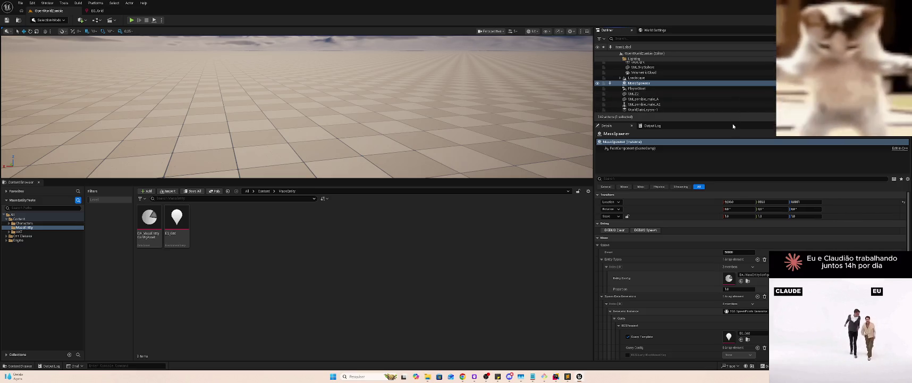
{"action": "scroll", "coordinate": [710, 107], "scroll_direction": "up", "scroll_amount": 3}
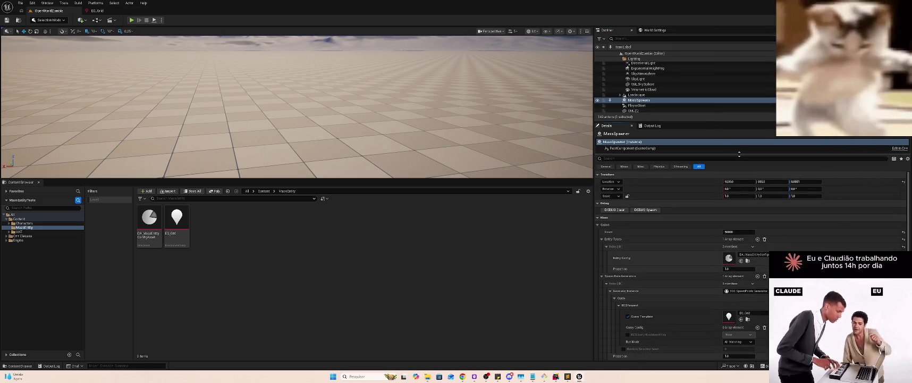
{"action": "left_click_drag", "start_coordinate": [738, 153], "coordinate": [739, 157]}
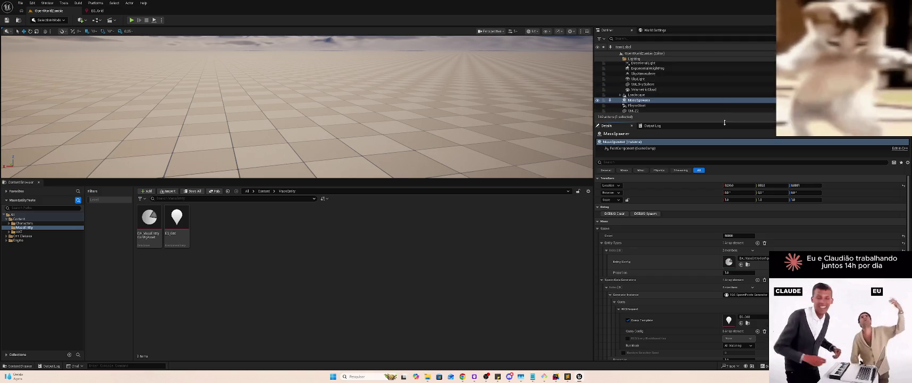
{"action": "left_click_drag", "start_coordinate": [727, 121], "coordinate": [729, 84]}
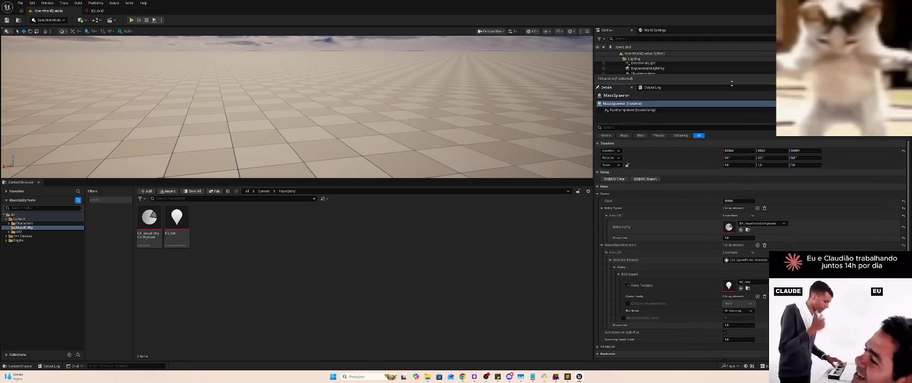
{"action": "scroll", "coordinate": [732, 75], "scroll_direction": "down", "scroll_amount": 3}
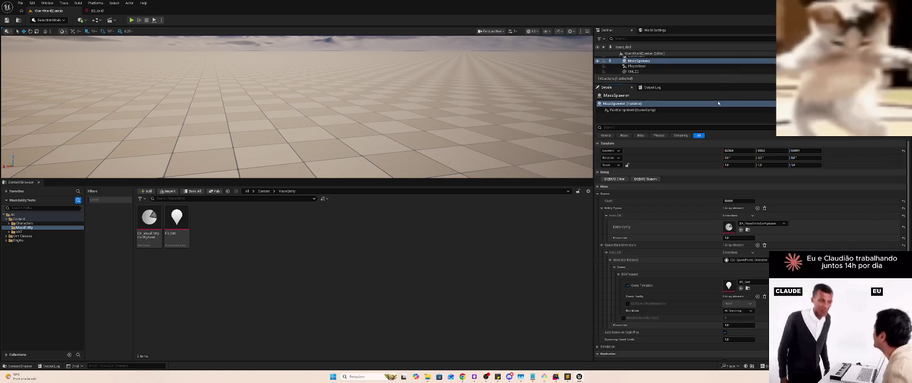
{"action": "left_click_drag", "start_coordinate": [726, 123], "coordinate": [726, 115]}
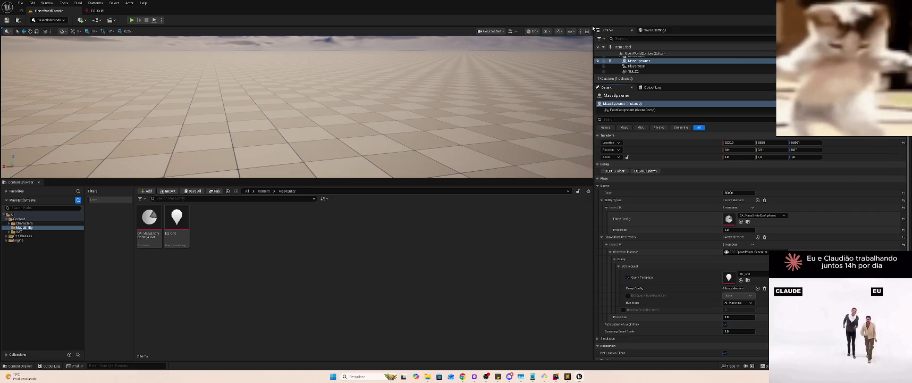
Screenshot the MassSpawner's Details settings and begin the next note line, 'Adicionar…'
{"action": "key", "text": "super+shift+s"}
{"action": "mouse_move", "coordinate": [593, 25]}
{"action": "left_mouse_down"}
{"action": "mouse_move", "coordinate": [752, 311]}
{"action": "mouse_move", "coordinate": [870, 349]}
{"action": "mouse_move", "coordinate": [908, 270]}
{"action": "mouse_move", "coordinate": [908, 369]}
{"action": "left_mouse_up"}
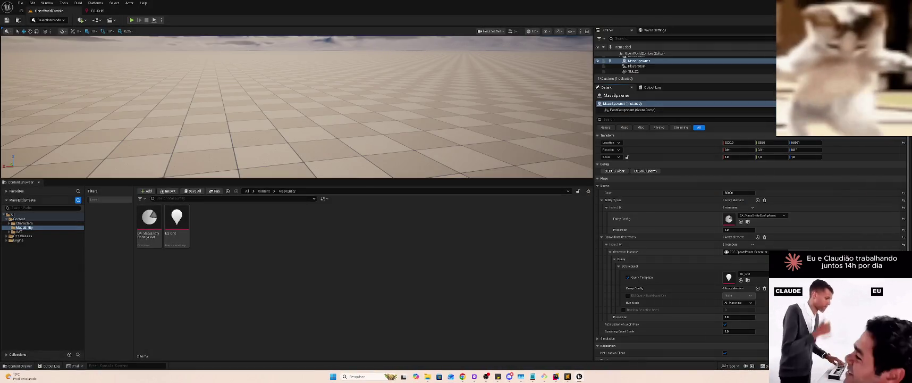
{"action": "key", "text": "alt+Tab"}
{"action": "type", "text": "Adic"}
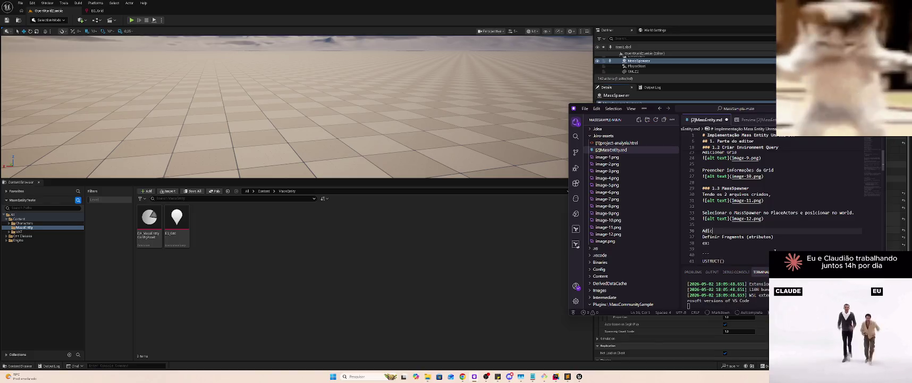
{"action": "type", "text": "ioar os 2 arquivos"}
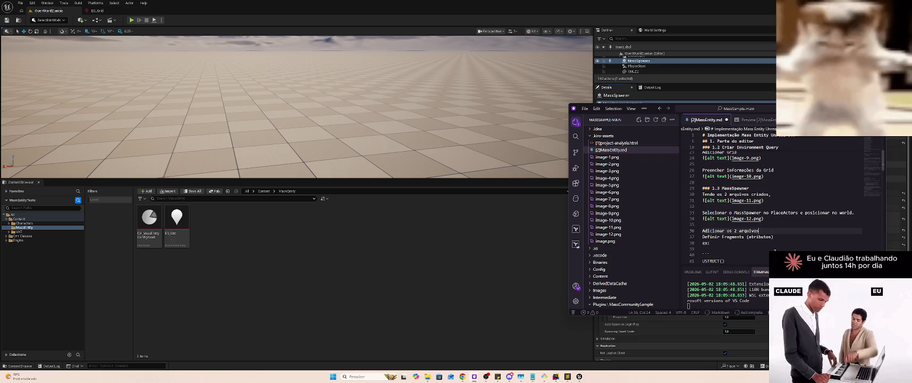
{"action": "type", "text": "criados"}
Open the DA_MassEntityConfigAsset data asset from the Content Browser
{"action": "key", "text": "alt+Tab"}
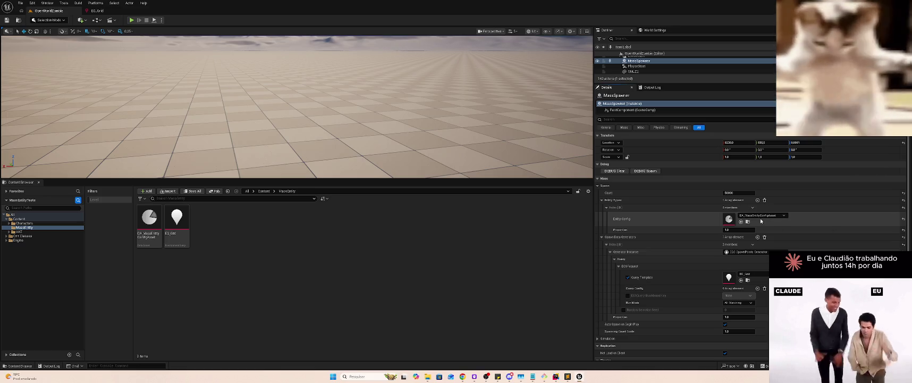
{"action": "double_click", "coordinate": [144, 218]}
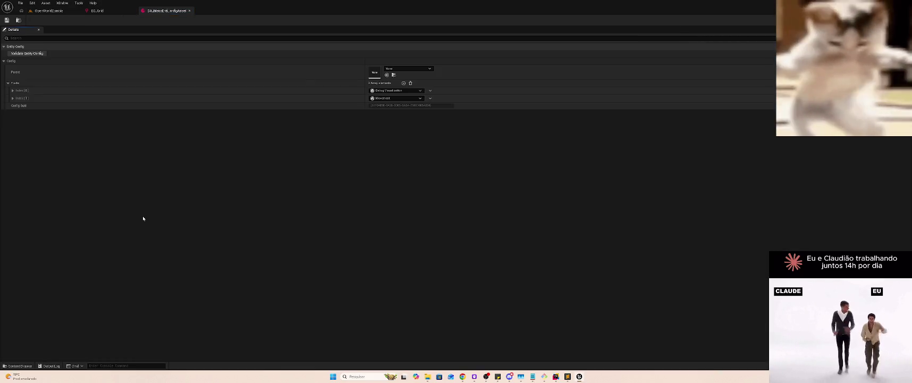
Expand the Debug Shape and Movement trait entries in DA_MassEntityConfigAsset, then return to the notes
{"action": "left_click", "coordinate": [13, 91]}
{"action": "left_click", "coordinate": [13, 105]}
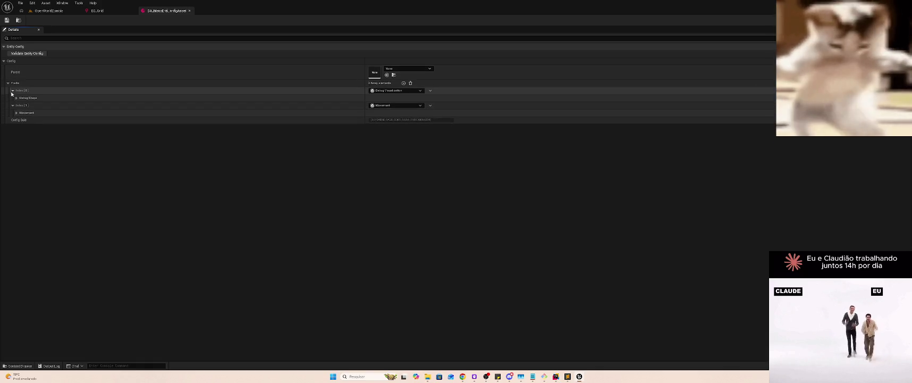
{"action": "left_click", "coordinate": [16, 112]}
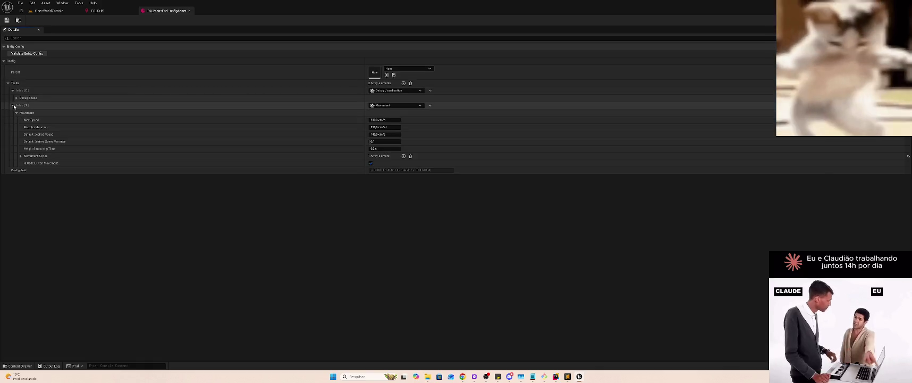
{"action": "left_click", "coordinate": [17, 98]}
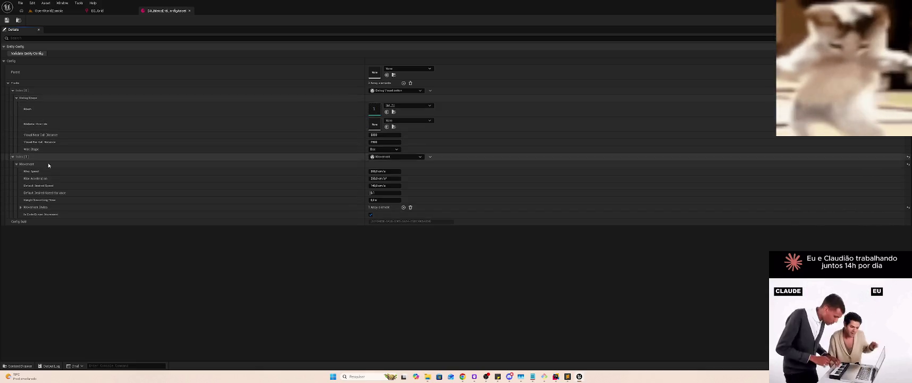
{"action": "left_click", "coordinate": [49, 10]}
{"action": "key", "text": "alt+Tab"}
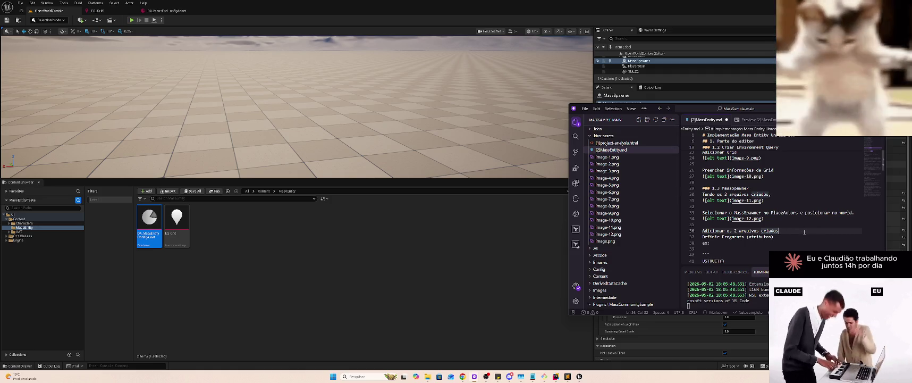
Finish the line '...ao Mass Spawner conforme a imagem' and paste image-13.png beneath it
{"action": "key", "text": "alt+Tab"}
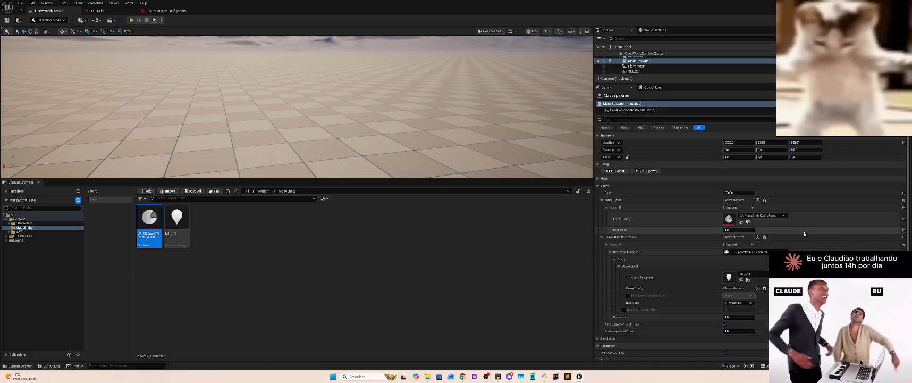
{"action": "key", "text": "alt+Tab"}
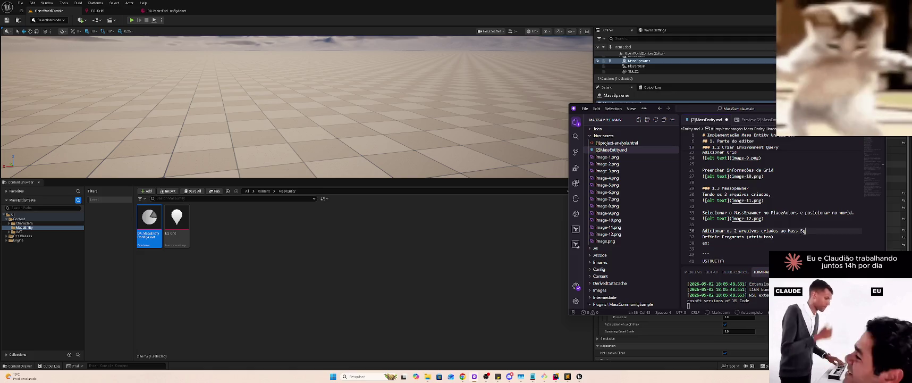
{"action": "type", "text": "ner conform e a imagem"}
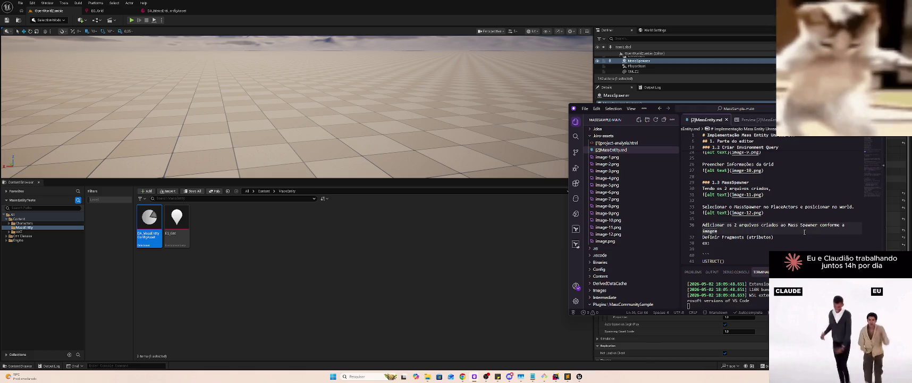
{"action": "key", "text": "Return"}
{"action": "type", "text": "![alt text](image-13.png)"}
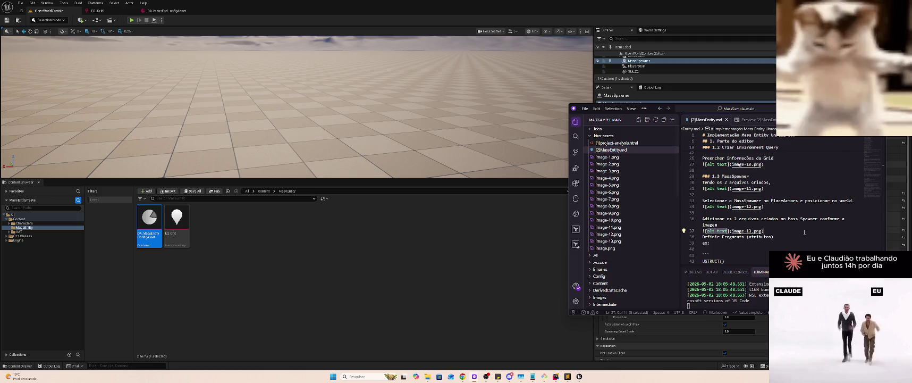
{"action": "key", "text": "Up"}
{"action": "key", "text": "Up"}
{"action": "key", "text": "Up"}
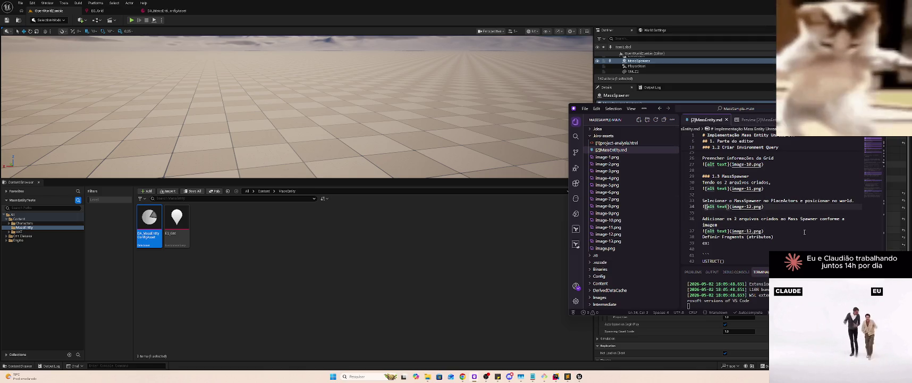
{"action": "scroll", "coordinate": [754, 214], "scroll_direction": "up", "scroll_amount": 1}
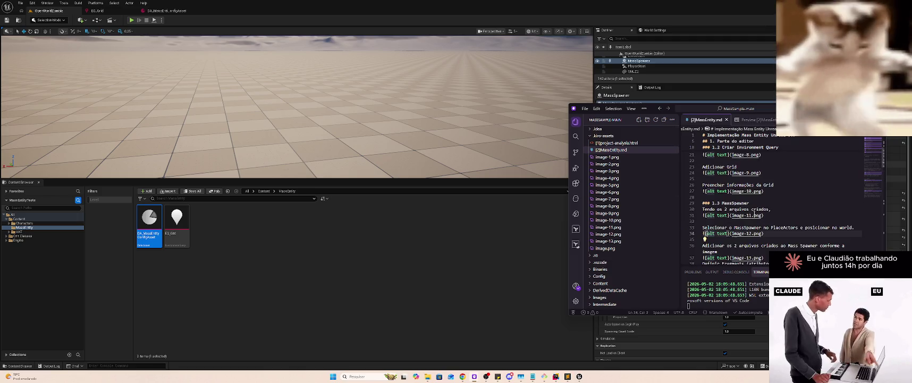
{"action": "left_click", "coordinate": [756, 121]}
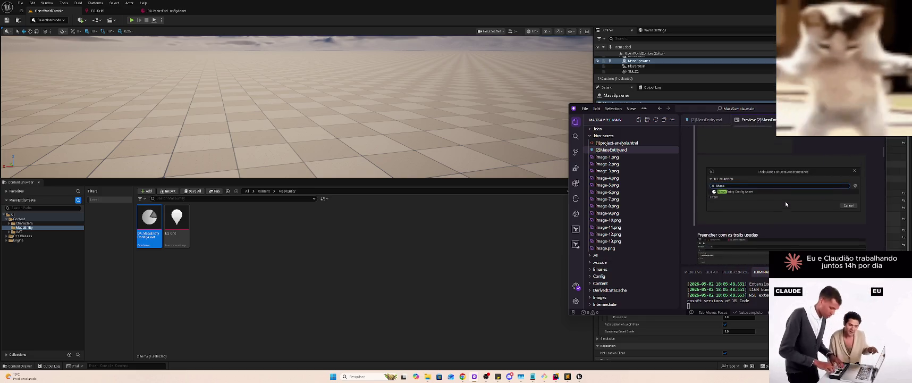
{"action": "scroll", "coordinate": [785, 203], "scroll_direction": "up", "scroll_amount": 3}
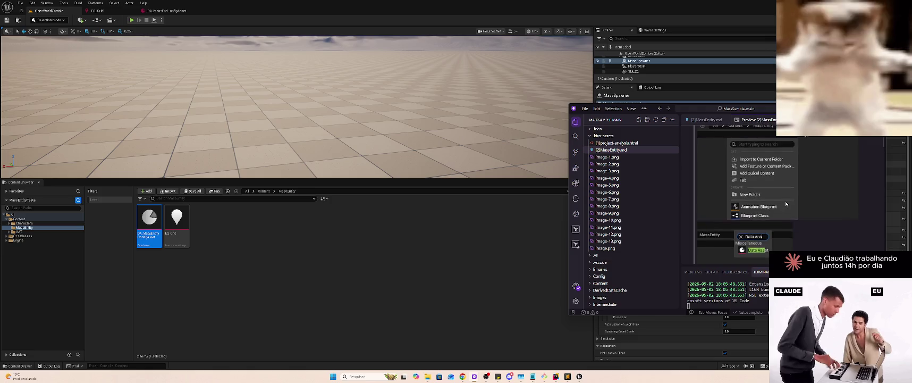
{"action": "scroll", "coordinate": [785, 200], "scroll_direction": "up", "scroll_amount": 5}
{"action": "scroll", "coordinate": [785, 201], "scroll_direction": "down", "scroll_amount": 7}
{"action": "scroll", "coordinate": [786, 204], "scroll_direction": "down", "scroll_amount": 3}
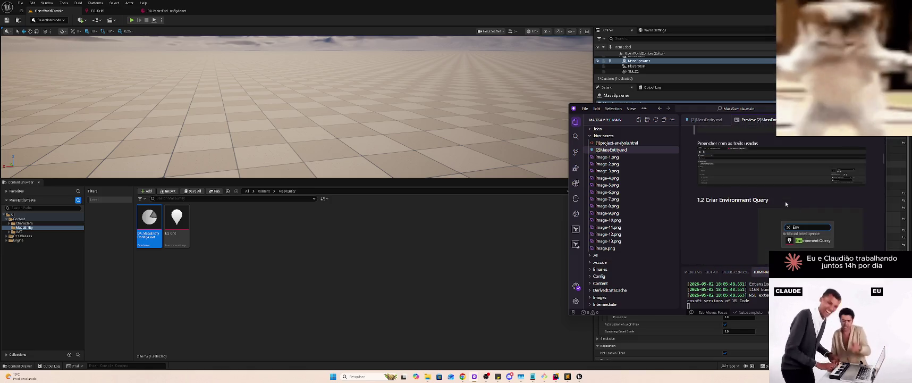
{"action": "left_click", "coordinate": [704, 119]}
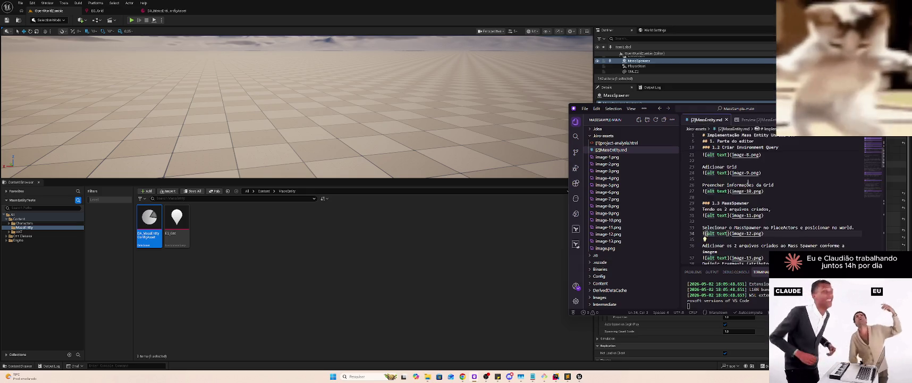
{"action": "scroll", "coordinate": [768, 195], "scroll_direction": "up", "scroll_amount": 3}
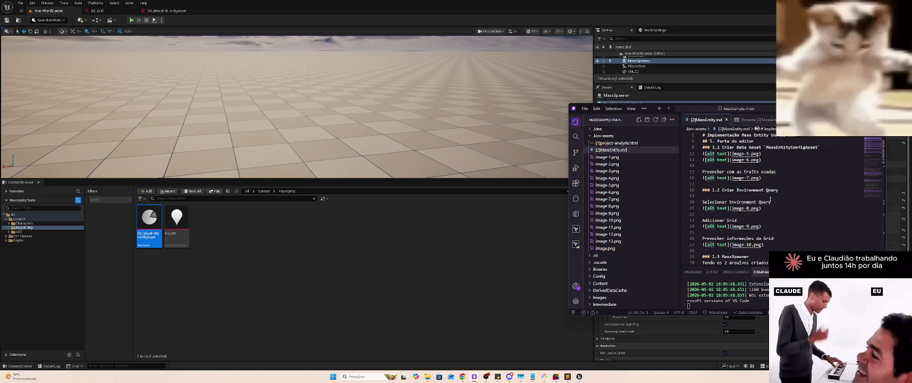
{"action": "left_click", "coordinate": [747, 119]}
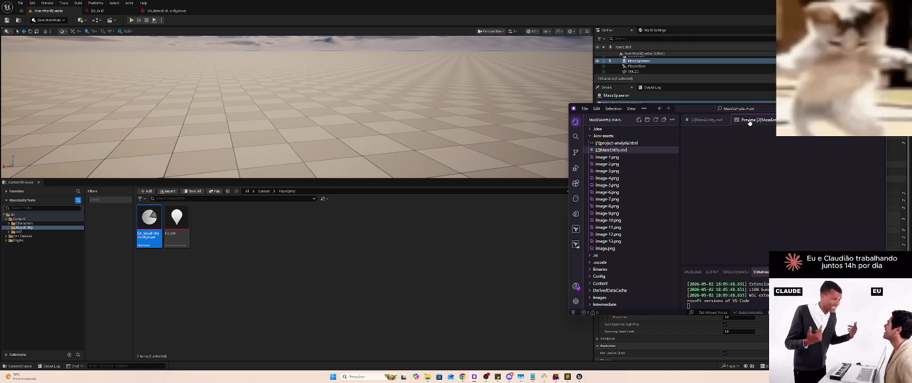
{"action": "left_click", "coordinate": [703, 121]}
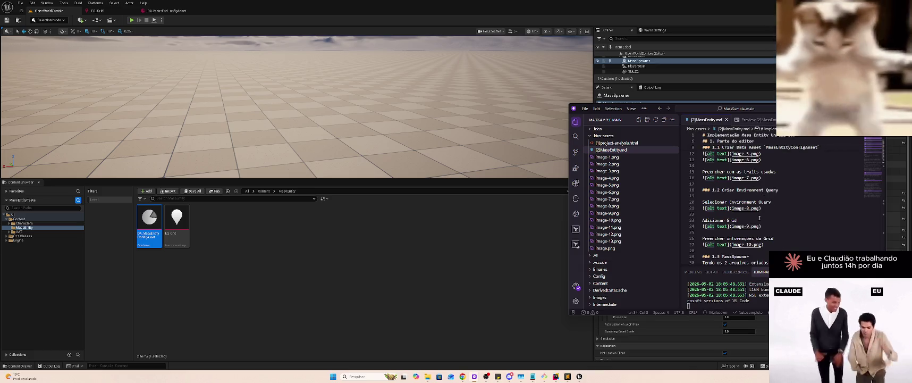
{"action": "left_click", "coordinate": [768, 178]}
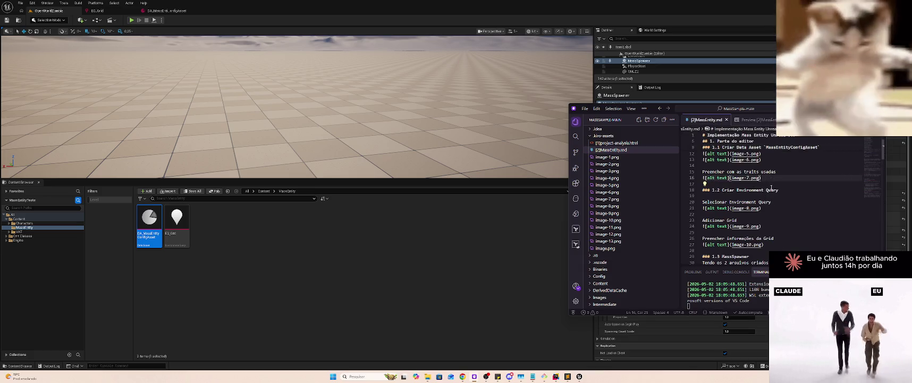
{"action": "left_click", "coordinate": [165, 11]}
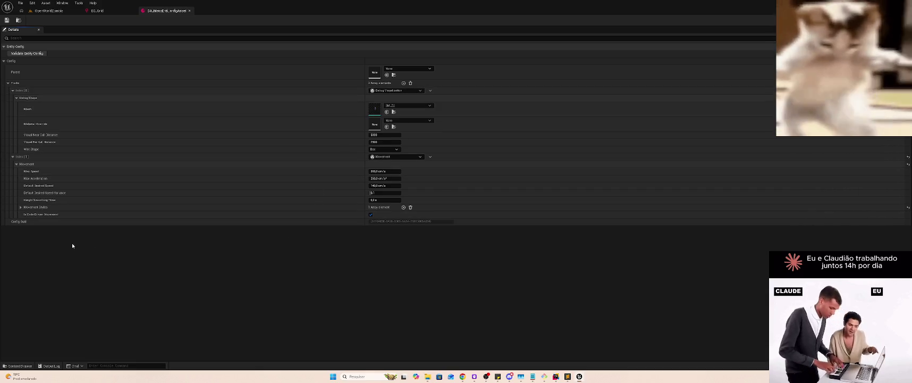
Return to the OpenWorldZombie level and start Play In Editor with Alt+P
{"action": "left_click", "coordinate": [49, 10]}
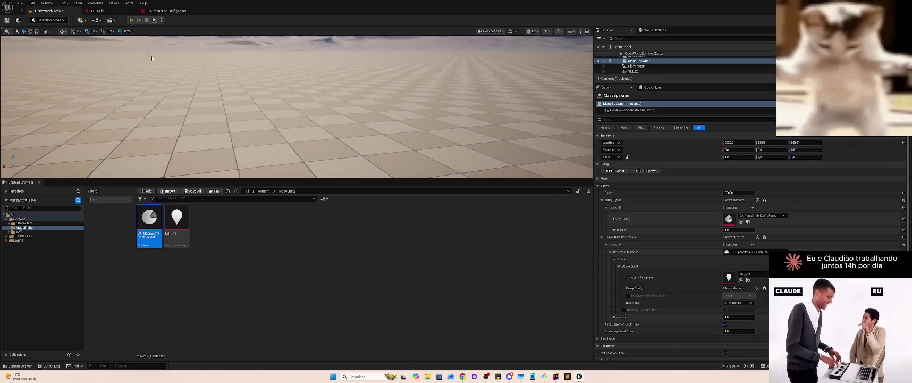
{"action": "key", "text": "alt+p"}
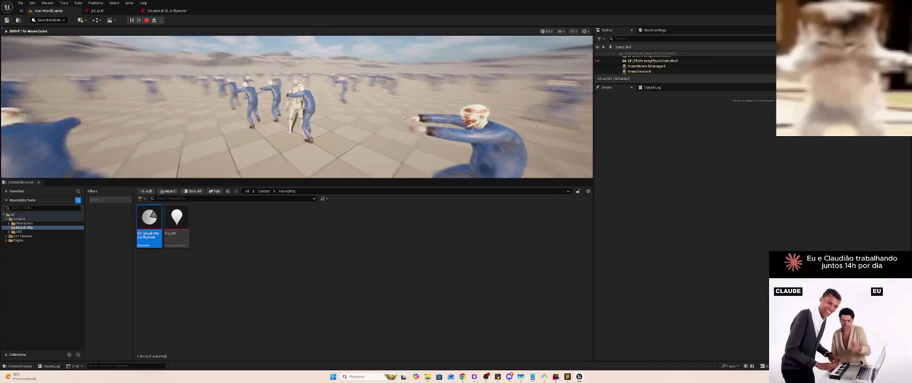
Stop the play session and bring the DA_MassEntityConfigAsset editor to the front
{"action": "key", "text": "Escape"}
{"action": "left_click", "coordinate": [166, 11]}
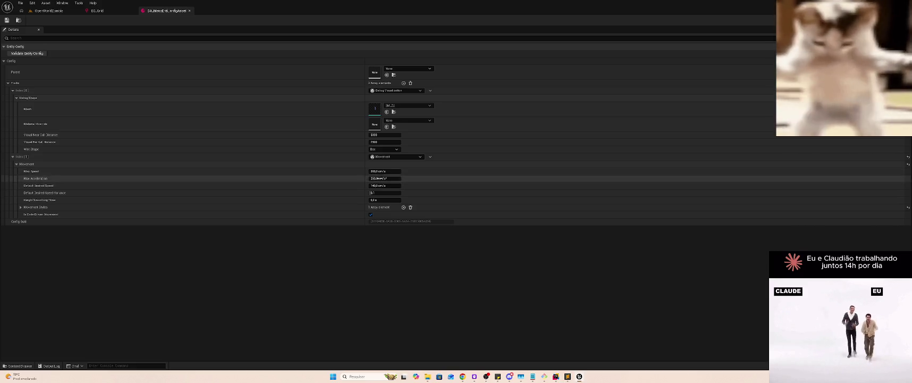
Expand and collapse the Movement Styles list to review its first style entry
{"action": "left_click", "coordinate": [21, 207]}
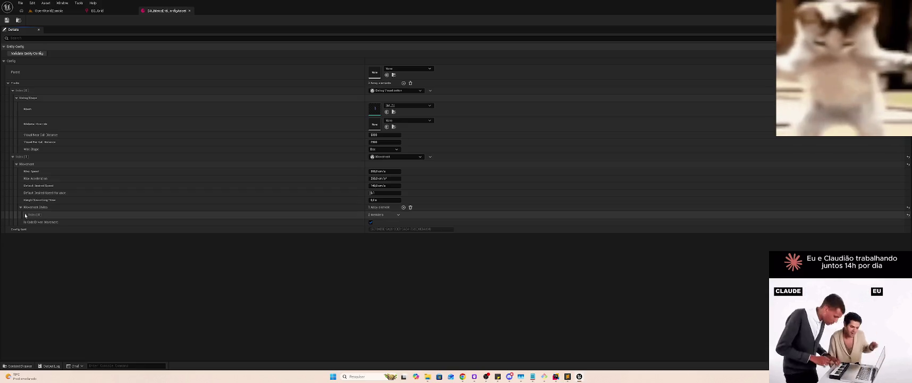
{"action": "left_click", "coordinate": [25, 214]}
{"action": "left_click", "coordinate": [25, 214]}
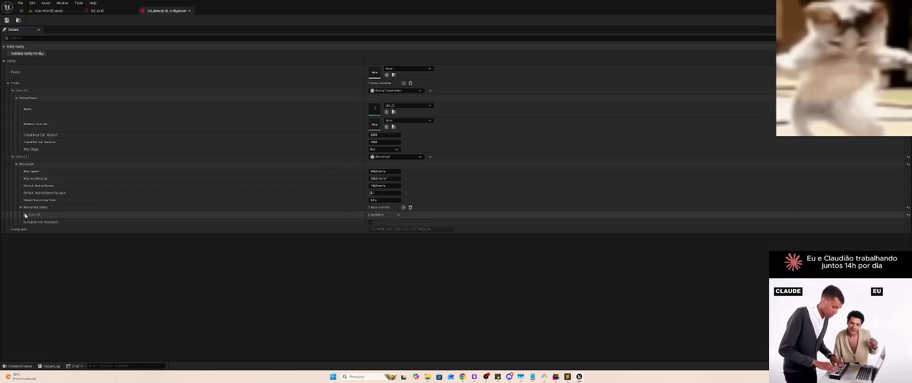
{"action": "left_click", "coordinate": [21, 206]}
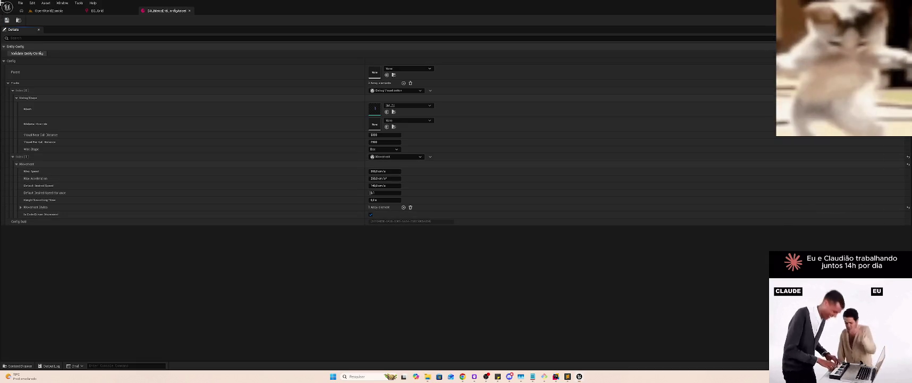
Screenshot the trait settings area of the Details panel and switch to the notes
{"action": "key", "text": "super+shift+s"}
{"action": "key", "text": "Escape"}
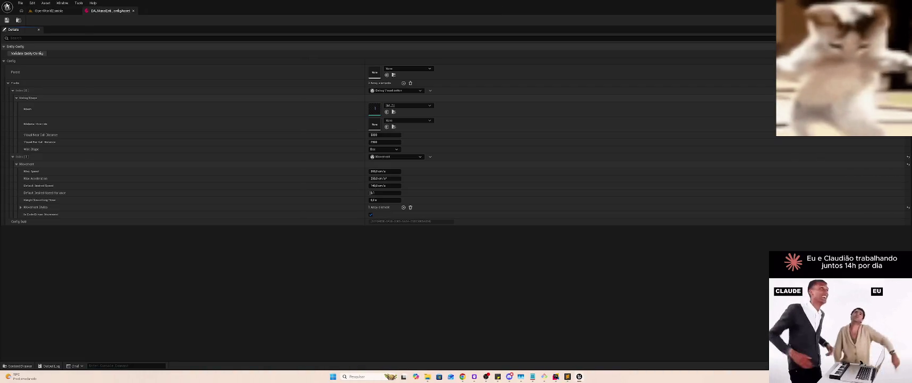
{"action": "key", "text": "super+shift+s"}
{"action": "mouse_move", "coordinate": [1, 0]}
{"action": "left_mouse_down"}
{"action": "mouse_move", "coordinate": [289, 230]}
{"action": "mouse_move", "coordinate": [562, 240]}
{"action": "left_mouse_up"}
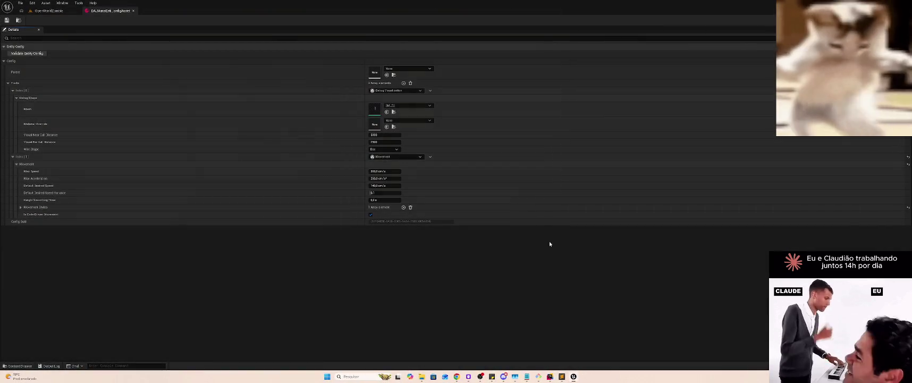
{"action": "key", "text": "alt+Tab"}
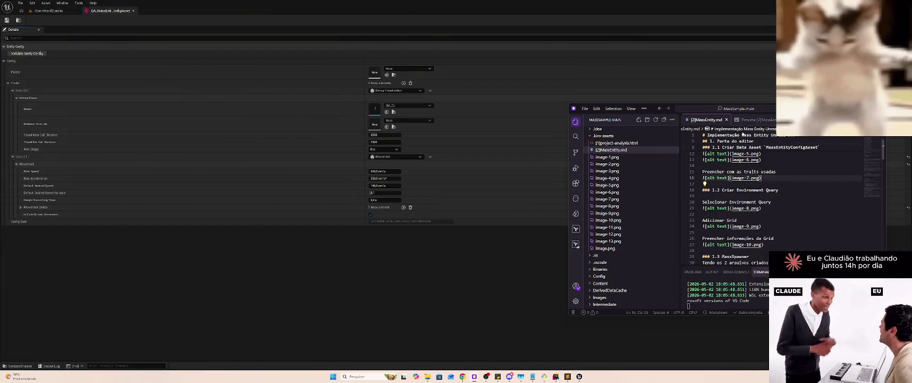
Delete the old image-7.png file and replace its Markdown line with the pasted trait-settings screenshot
{"action": "right_click", "coordinate": [618, 186]}
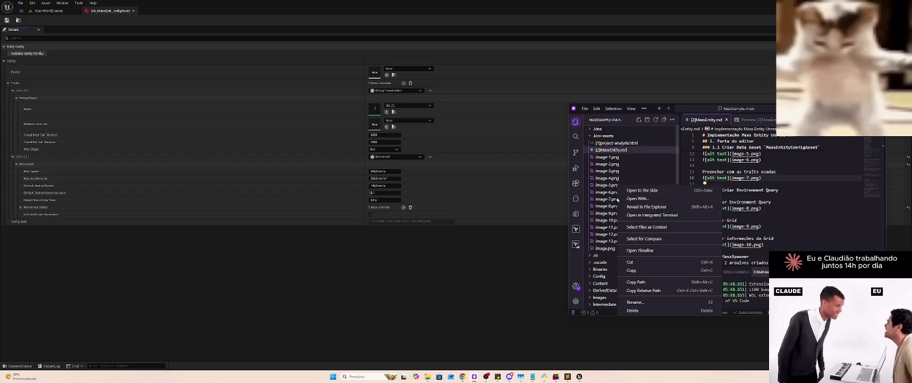
{"action": "left_click", "coordinate": [647, 310]}
{"action": "key", "text": "Return"}
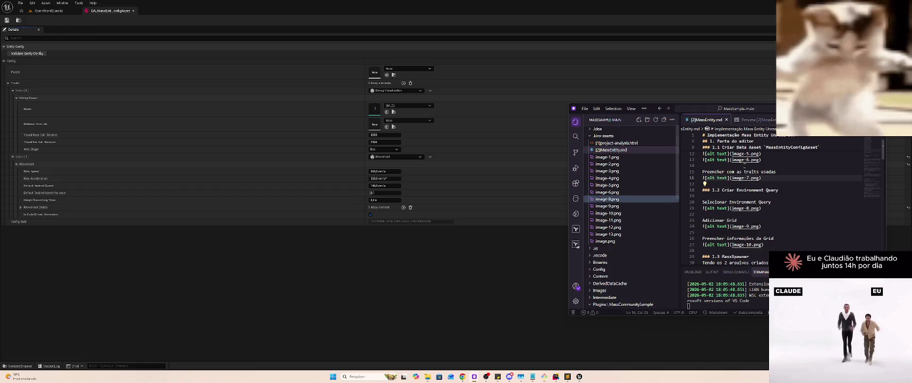
{"action": "left_click", "coordinate": [758, 120]}
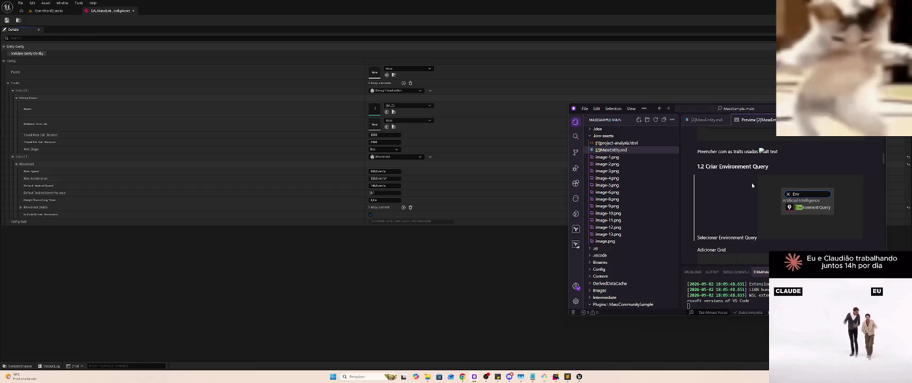
{"action": "scroll", "coordinate": [752, 177], "scroll_direction": "up", "scroll_amount": 2}
{"action": "double_click", "coordinate": [779, 180]}
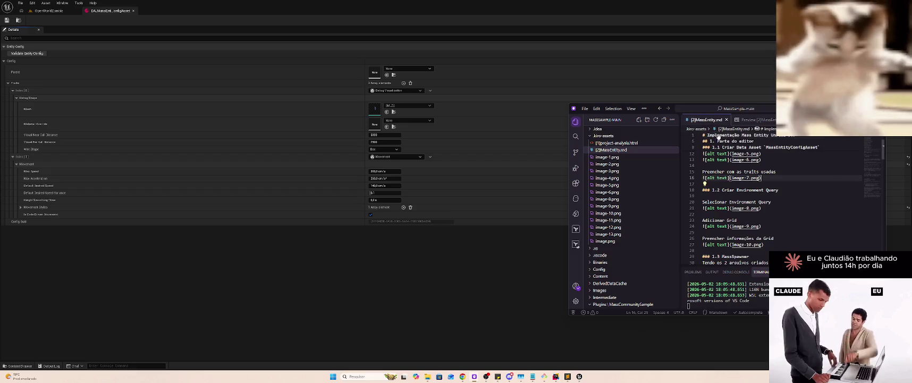
{"action": "key", "text": "shift+Home"}
{"action": "key", "text": "ctrl+c"}
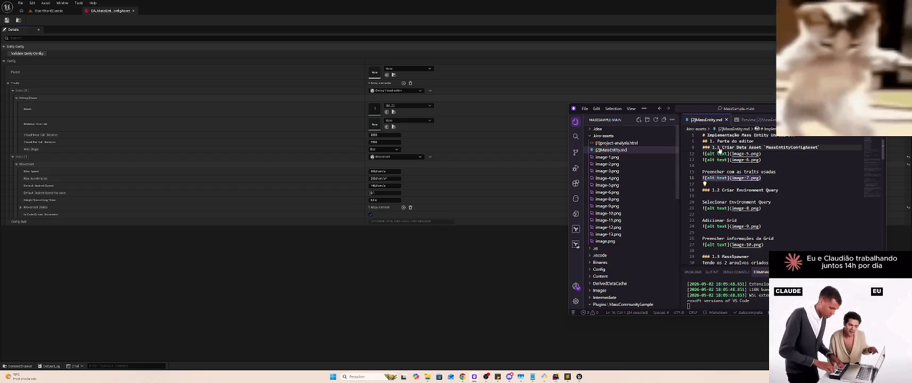
{"action": "key", "text": "BackSpace"}
{"action": "key", "text": "ctrl+v"}
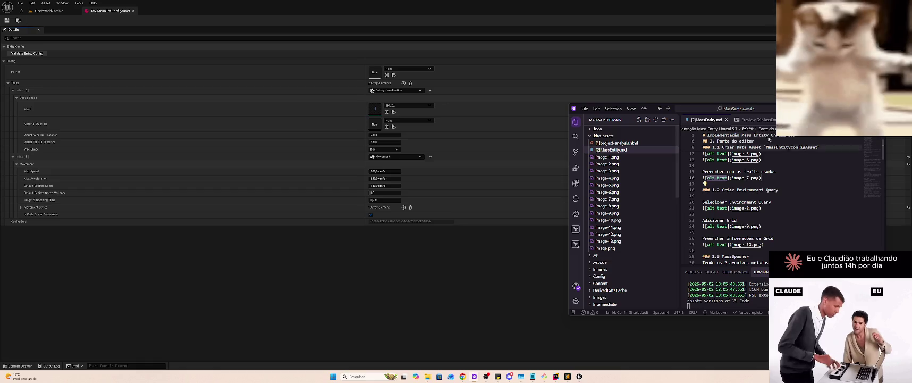
Check the new image-7.png screenshot in the preview, then return to the Markdown source
{"action": "left_click", "coordinate": [745, 120]}
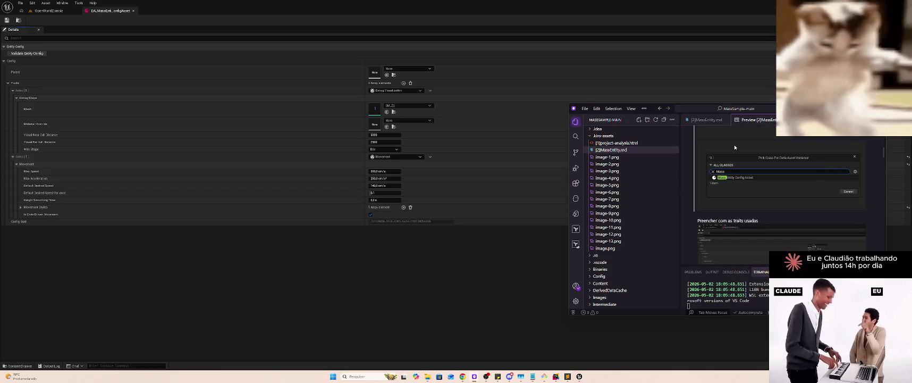
{"action": "scroll", "coordinate": [757, 169], "scroll_direction": "down", "scroll_amount": 5}
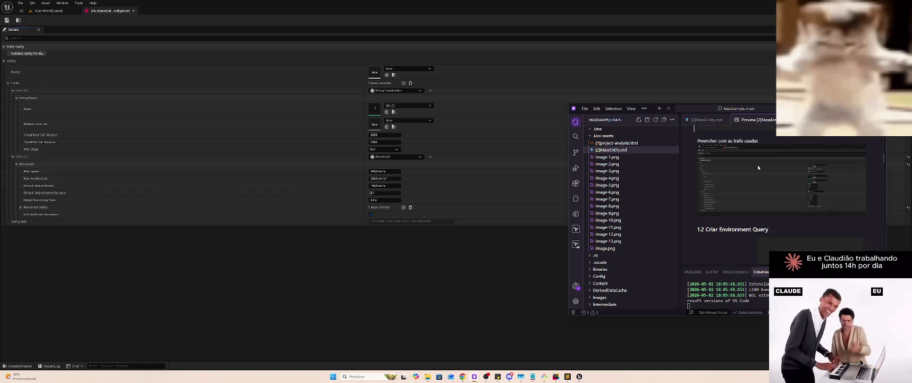
{"action": "scroll", "coordinate": [758, 168], "scroll_direction": "up", "scroll_amount": 3}
{"action": "scroll", "coordinate": [759, 171], "scroll_direction": "up", "scroll_amount": 1}
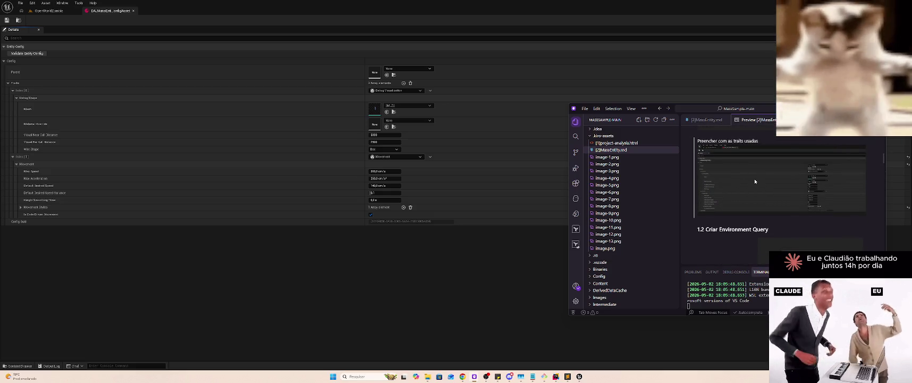
{"action": "left_click", "coordinate": [708, 120]}
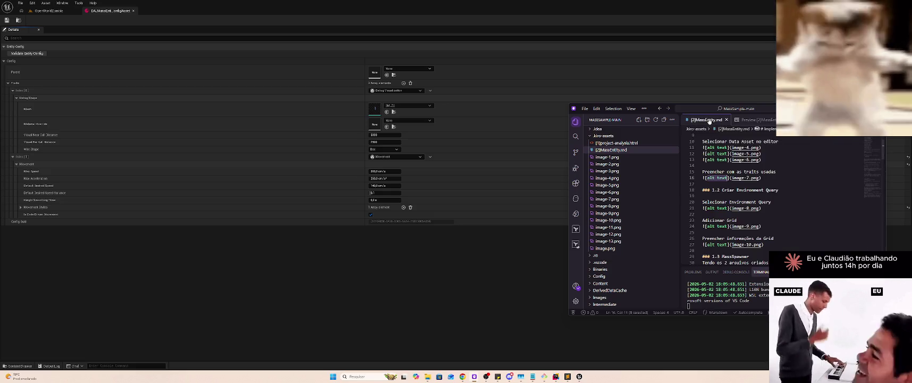
{"action": "scroll", "coordinate": [774, 188], "scroll_direction": "down", "scroll_amount": 2}
{"action": "scroll", "coordinate": [774, 189], "scroll_direction": "down", "scroll_amount": 4}
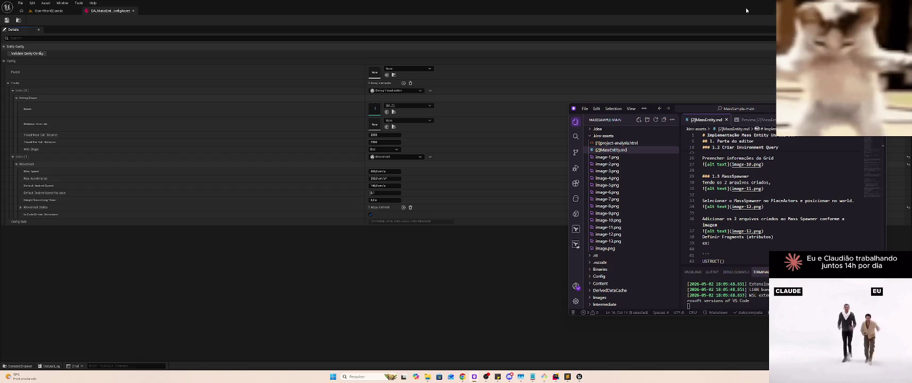
Frame the MassSpawner in the OpenWorldZombie level viewport
{"action": "left_click", "coordinate": [49, 11]}
{"action": "key", "text": "f"}
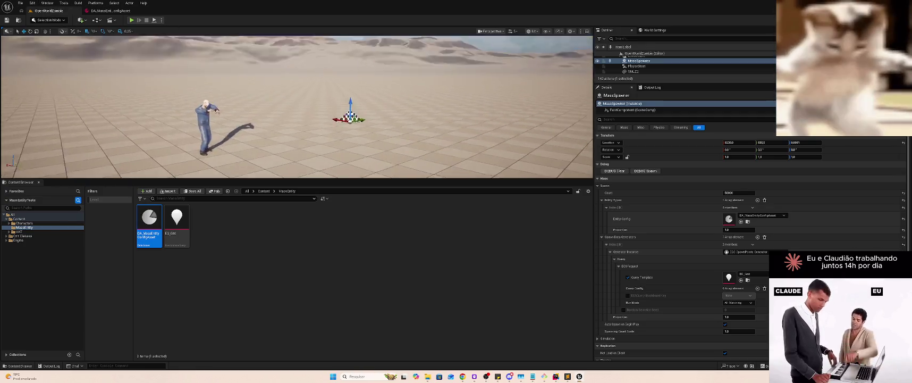
{"action": "key", "text": "alt+Tab"}
Add a '## 2. Parte de Código' heading after line 37 and show the rendered preview
{"action": "scroll", "coordinate": [706, 148], "scroll_direction": "up", "scroll_amount": 8}
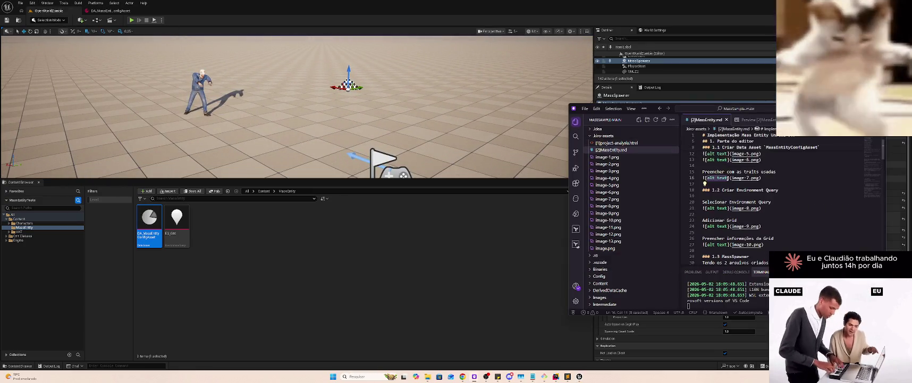
{"action": "scroll", "coordinate": [779, 178], "scroll_direction": "down", "scroll_amount": 10}
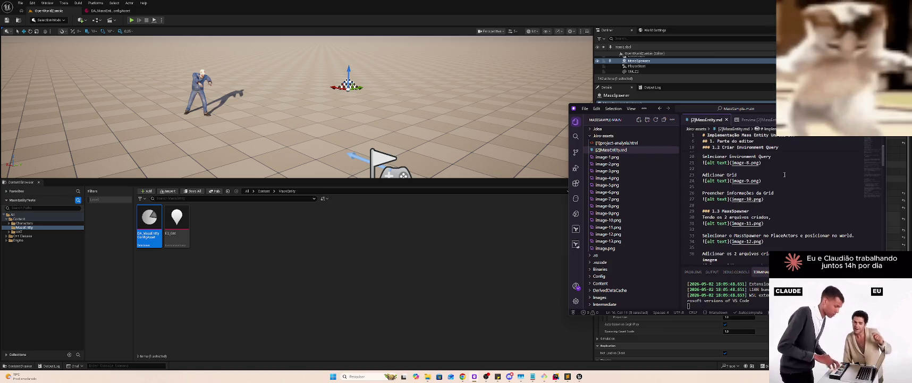
{"action": "scroll", "coordinate": [784, 174], "scroll_direction": "down", "scroll_amount": 1}
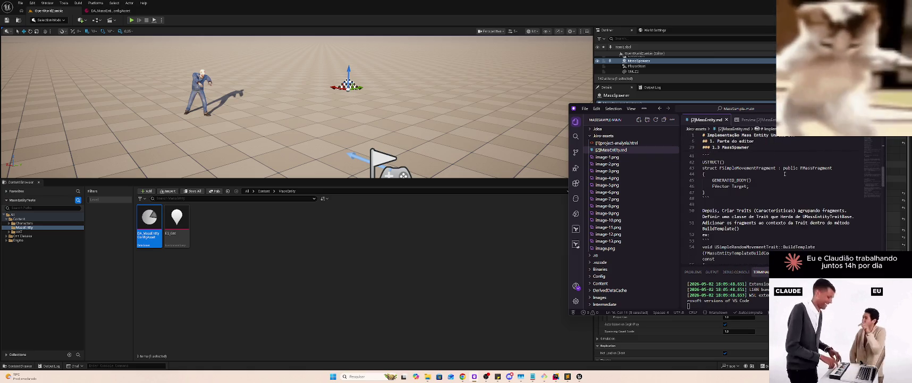
{"action": "left_click", "coordinate": [771, 189]}
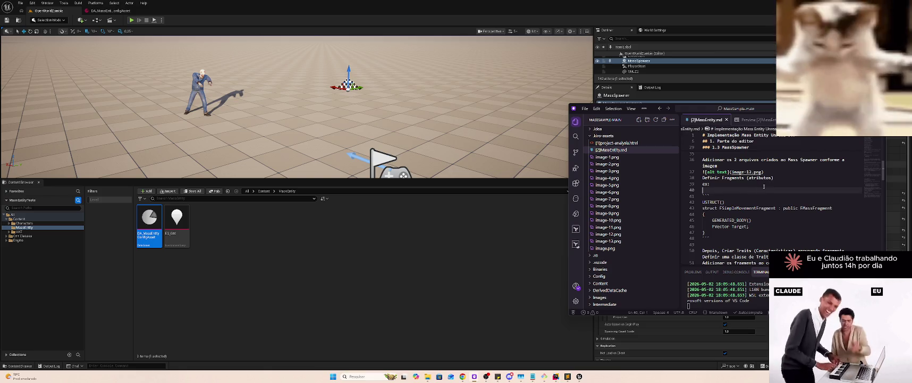
{"action": "scroll", "coordinate": [768, 182], "scroll_direction": "up", "scroll_amount": 1}
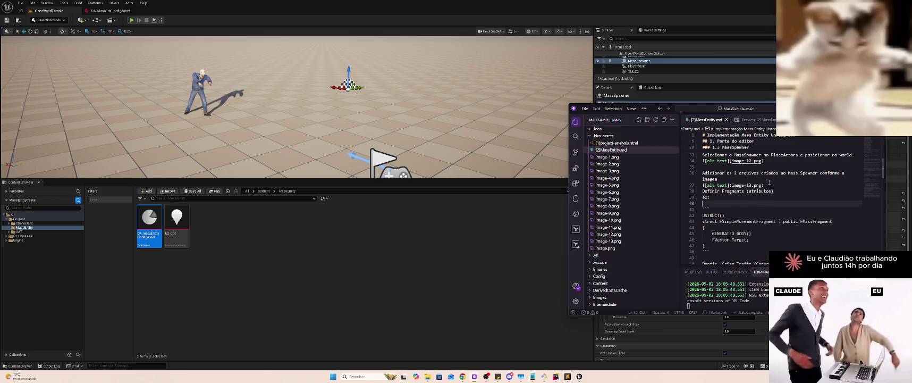
{"action": "left_click", "coordinate": [769, 184]}
{"action": "key", "text": "Return"}
{"action": "key", "text": "Return"}
{"action": "type", "text": "#"}
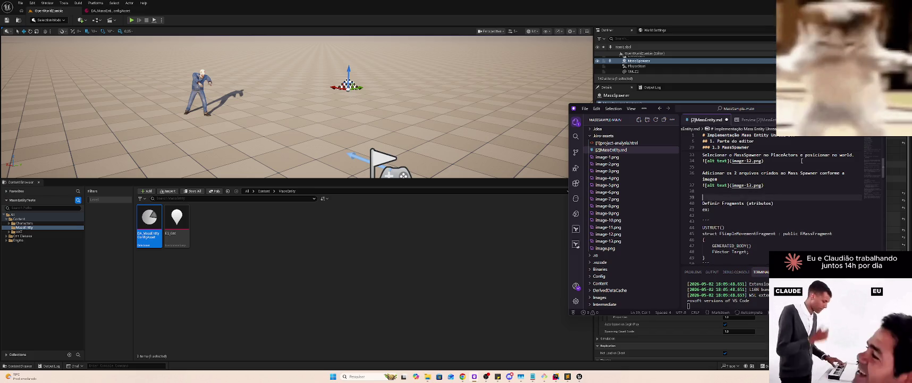
{"action": "type", "text": "#"}
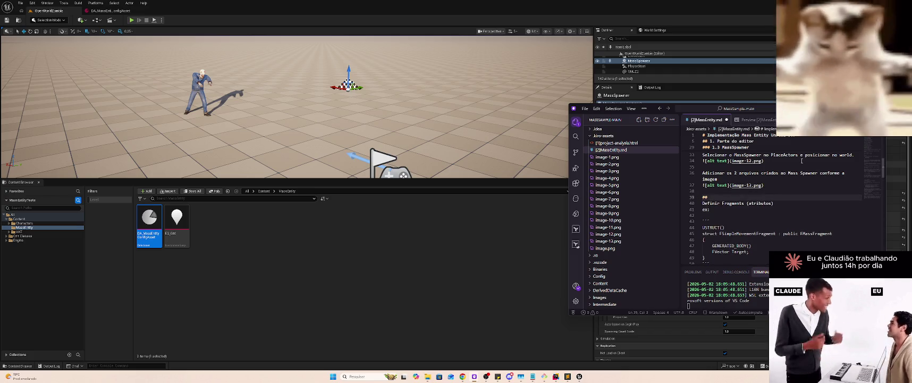
{"action": "type", "text": " 2. "}
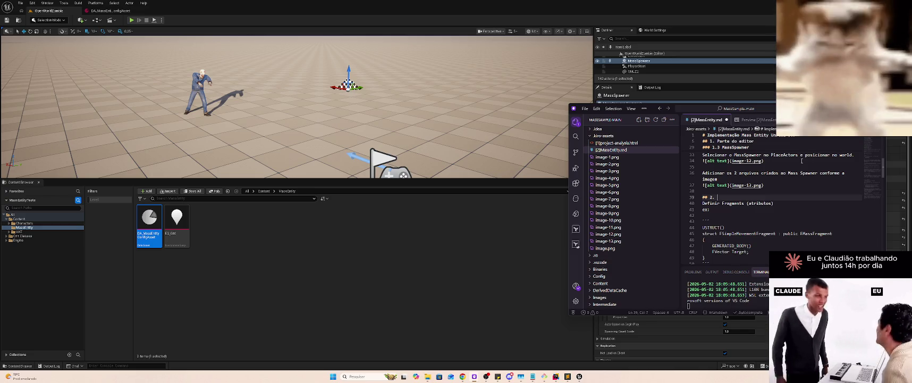
{"action": "type", "text": "Parte d"}
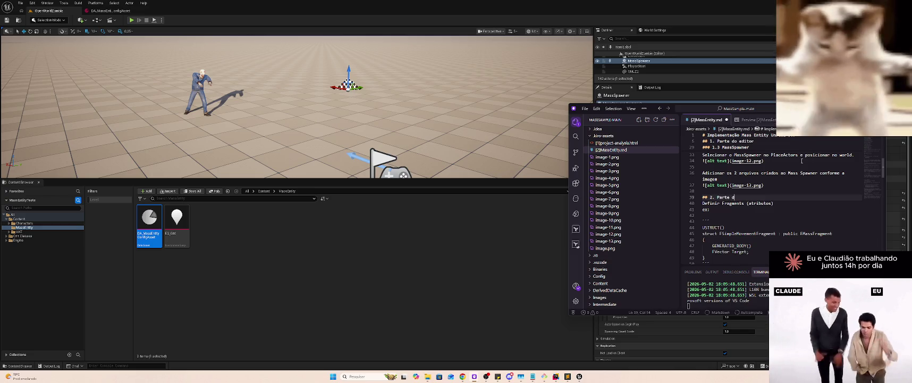
{"action": "type", "text": "e Código"}
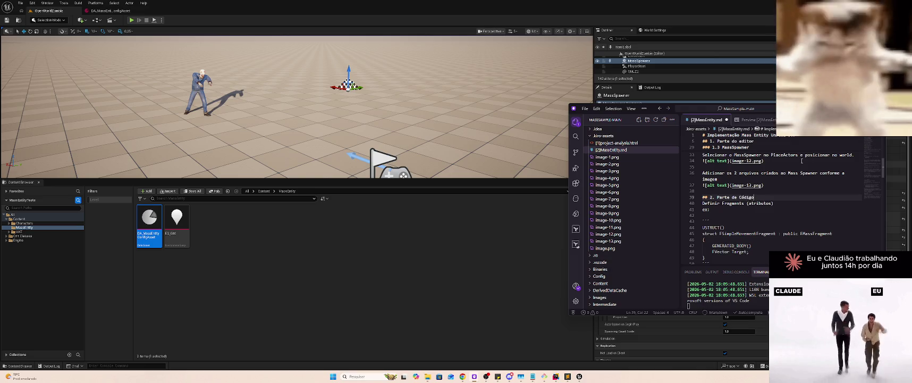
{"action": "key", "text": "ctrl+shift+v"}
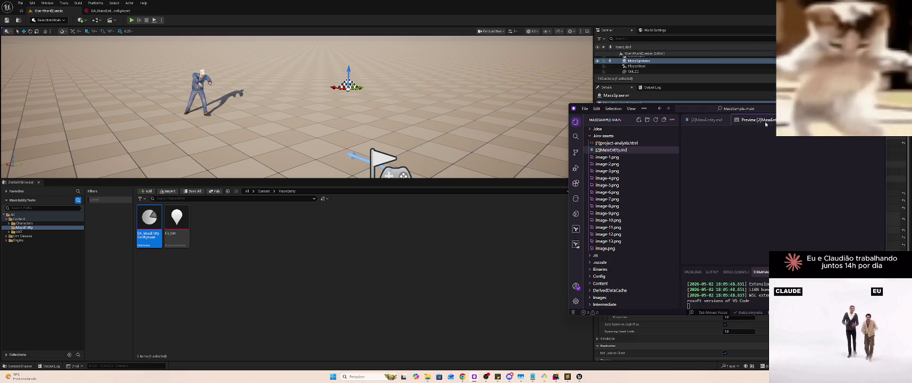
Renumber 'Parte do editor' to 2 and its first subheadings to 2.1 and 2.2
{"action": "scroll", "coordinate": [772, 181], "scroll_direction": "down", "scroll_amount": 10}
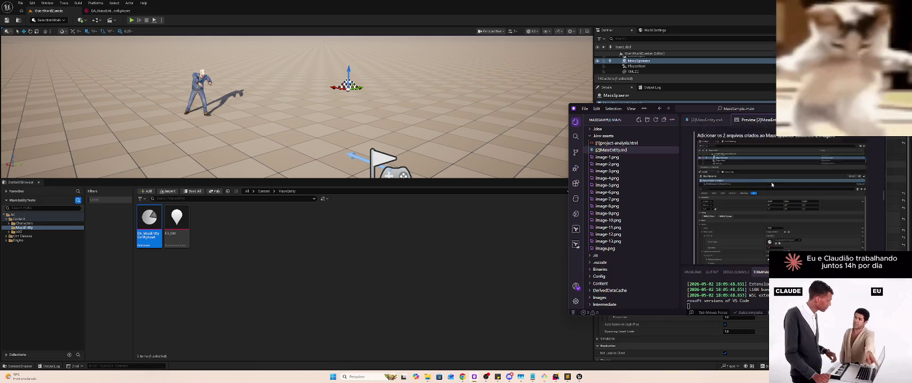
{"action": "scroll", "coordinate": [767, 183], "scroll_direction": "up", "scroll_amount": 5}
{"action": "scroll", "coordinate": [765, 187], "scroll_direction": "down", "scroll_amount": 2}
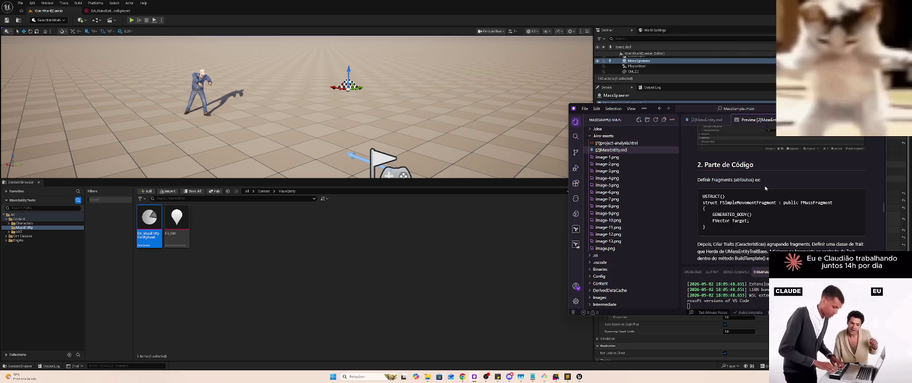
{"action": "double_click", "coordinate": [765, 188]}
{"action": "scroll", "coordinate": [755, 183], "scroll_direction": "up", "scroll_amount": 10}
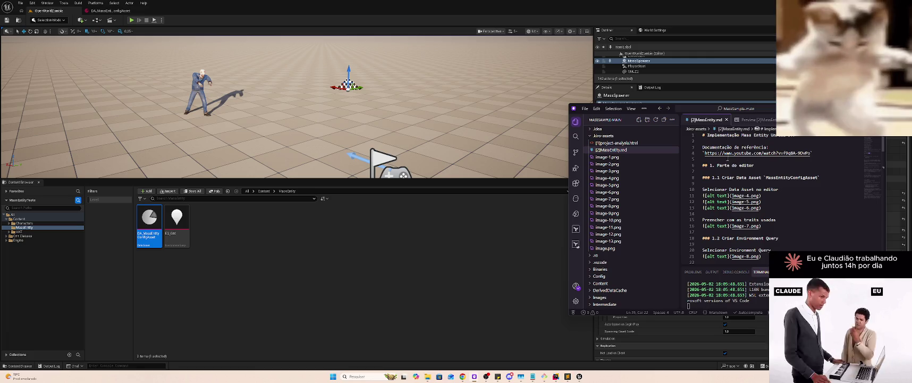
{"action": "left_click_drag", "start_coordinate": [717, 165], "coordinate": [754, 165]}
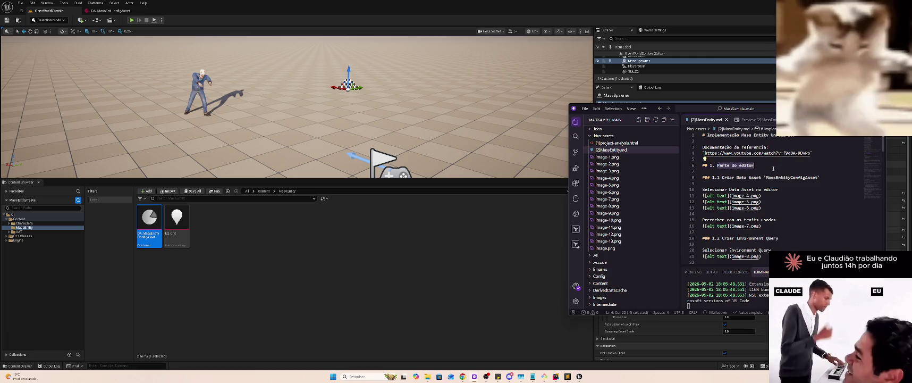
{"action": "double_click", "coordinate": [711, 165]}
{"action": "type", "text": "2"}
{"action": "double_click", "coordinate": [713, 177]}
{"action": "type", "text": "2"}
{"action": "double_click", "coordinate": [713, 238]}
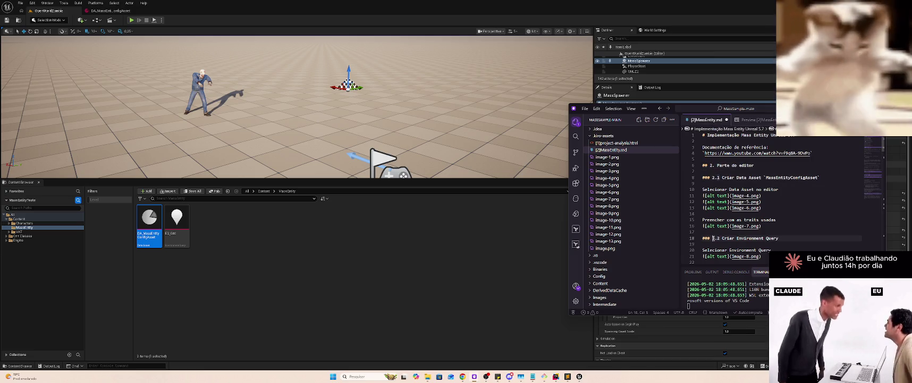
{"action": "type", "text": "2"}
Renumber the MassSpawner subheading to 2.3 and 'Parte de Código' to 3
{"action": "scroll", "coordinate": [734, 224], "scroll_direction": "down", "scroll_amount": 3}
{"action": "scroll", "coordinate": [734, 224], "scroll_direction": "down", "scroll_amount": 1}
{"action": "double_click", "coordinate": [719, 203]}
{"action": "type", "text": "2"}
{"action": "scroll", "coordinate": [727, 207], "scroll_direction": "down", "scroll_amount": 3}
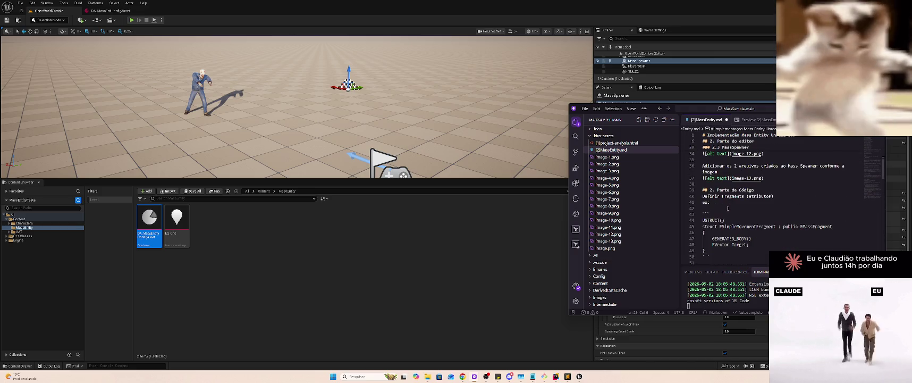
{"action": "double_click", "coordinate": [710, 190]}
{"action": "type", "text": "3"}
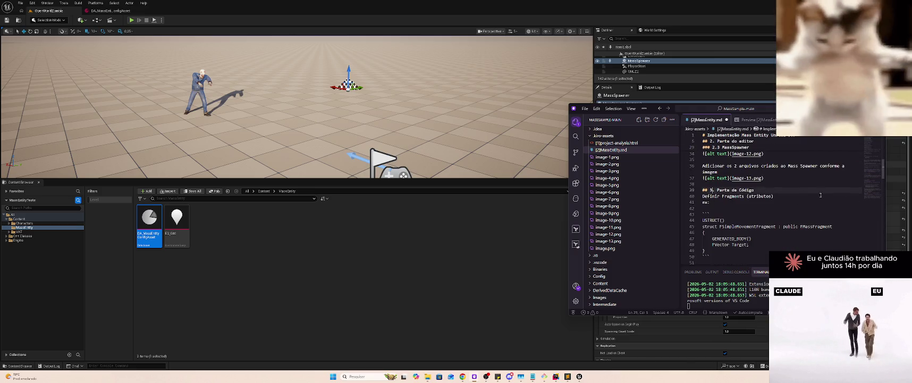
Add a '1. Conceito' heading below the reference documentation link
{"action": "scroll", "coordinate": [798, 202], "scroll_direction": "up", "scroll_amount": 2}
{"action": "scroll", "coordinate": [797, 197], "scroll_direction": "up", "scroll_amount": 5}
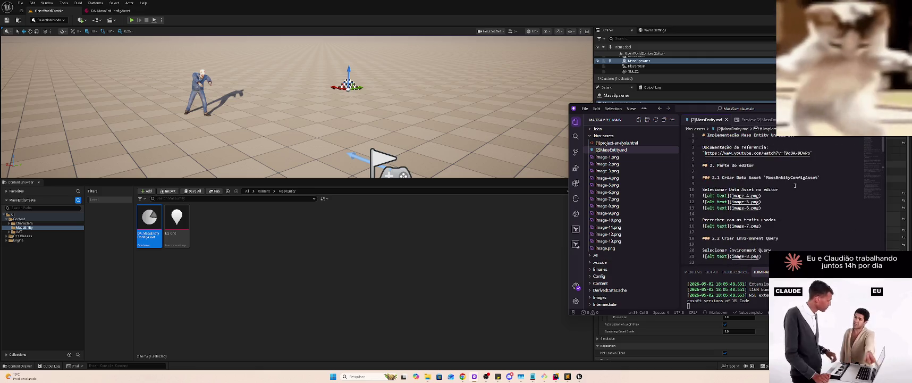
{"action": "left_click", "coordinate": [820, 137]}
{"action": "left_click", "coordinate": [827, 142]}
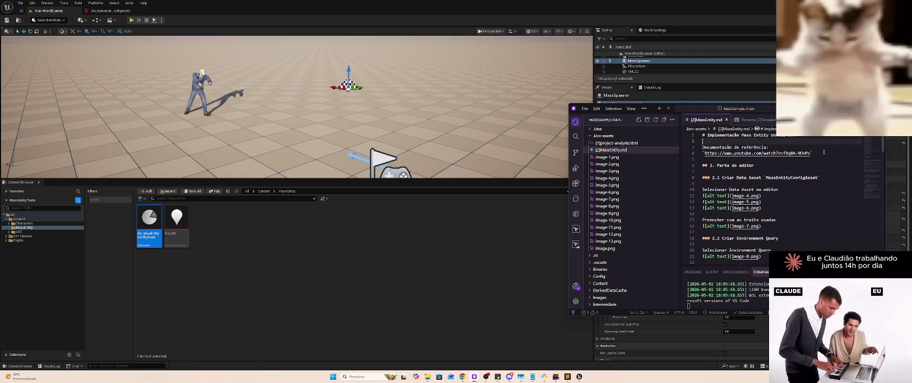
{"action": "left_click", "coordinate": [830, 154]}
{"action": "key", "text": "Return"}
{"action": "key", "text": "Return"}
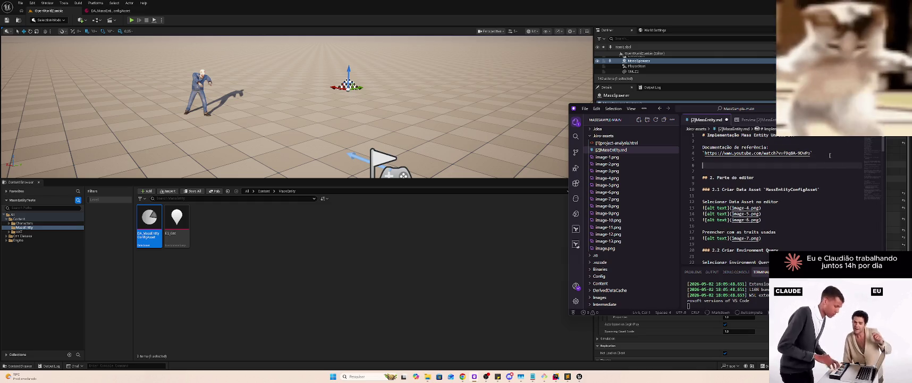
{"action": "type", "text": "##1. Conceito"}
{"action": "key", "text": "alt+Tab"}
{"action": "key", "text": "alt+Tab"}
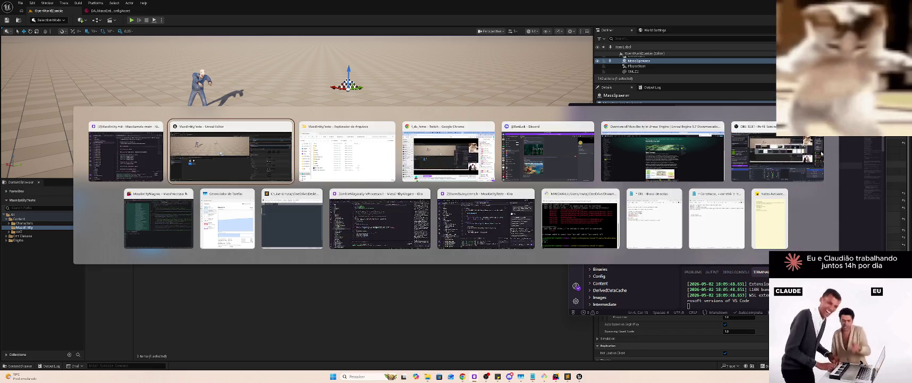
Skim the MassEntity Overview's entity-processing section before moving on to the Mass video
{"action": "key", "text": "Escape"}
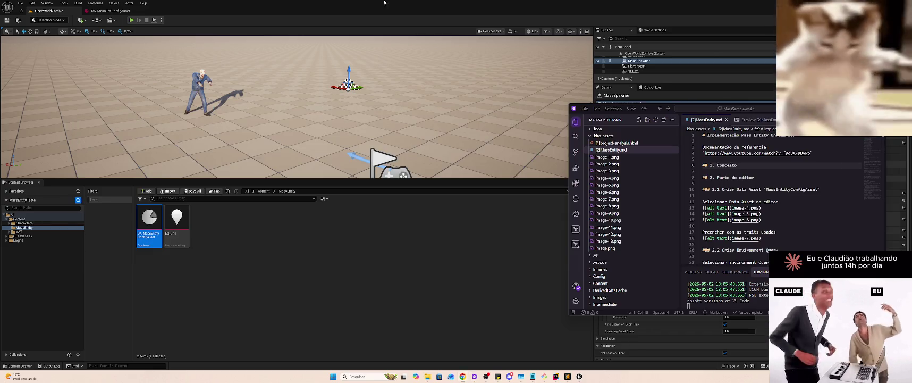
{"action": "key", "text": "alt+Tab"}
{"action": "key", "text": "alt+Tab"}
{"action": "key", "text": "alt+Tab"}
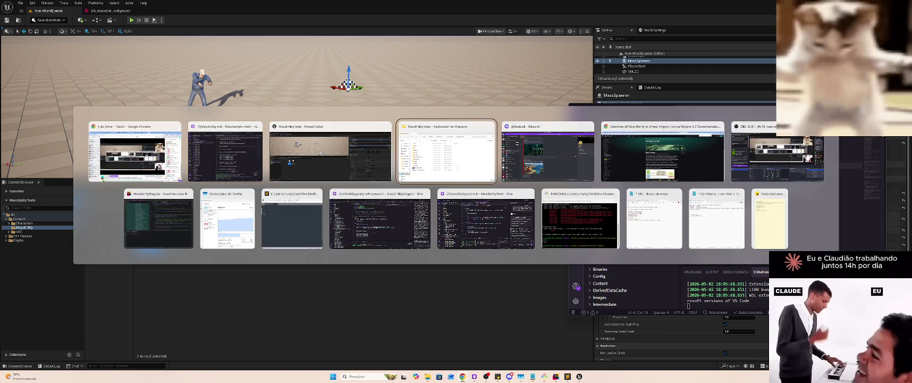
{"action": "scroll", "coordinate": [527, 158], "scroll_direction": "down", "scroll_amount": 3}
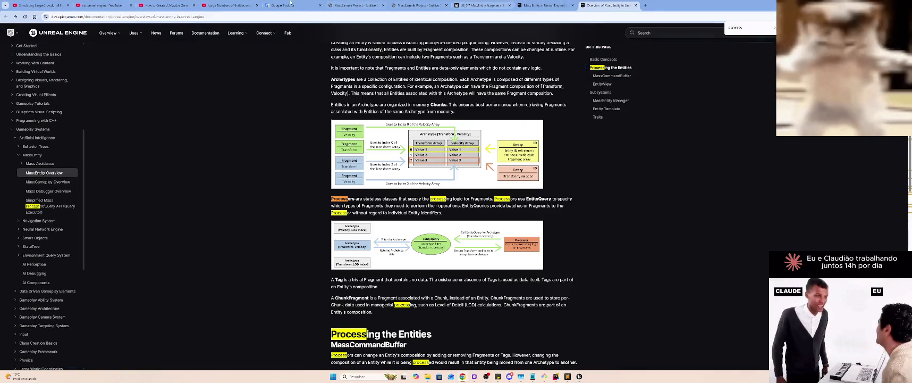
{"action": "left_click", "coordinate": [210, 5]}
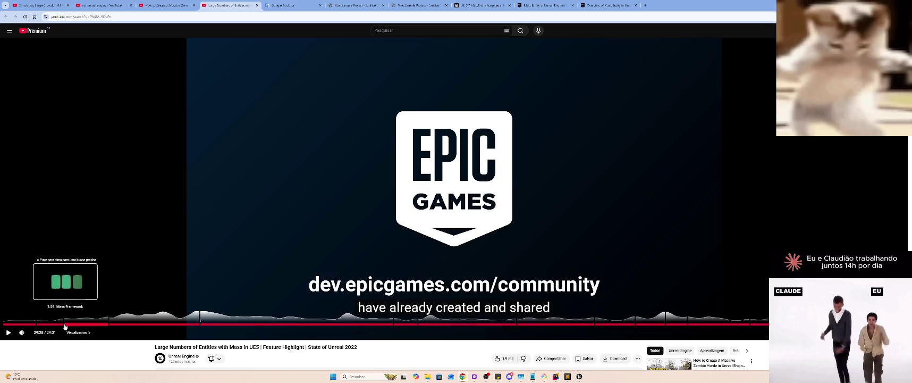
Pause the Mass video at 2:44 and screenshot its Archetype, Entity, Trait and Fragment diagram
{"action": "left_click", "coordinate": [64, 323]}
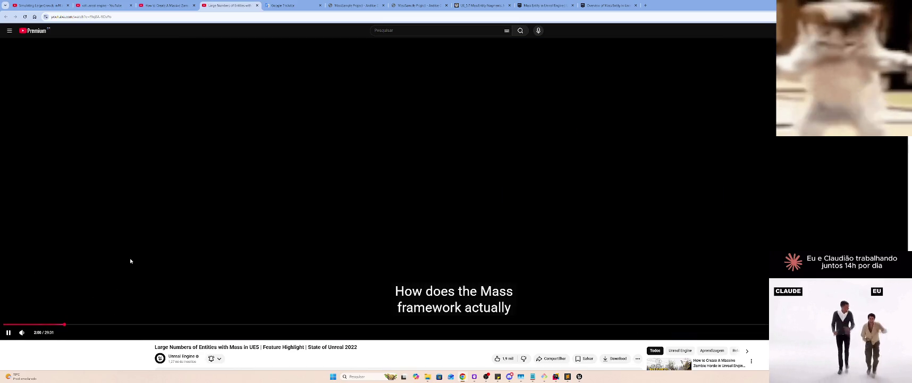
{"action": "left_click", "coordinate": [78, 323]}
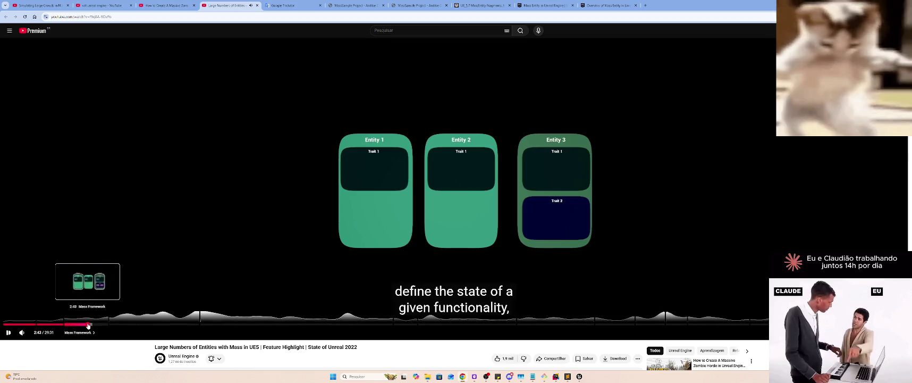
{"action": "left_click", "coordinate": [88, 323]}
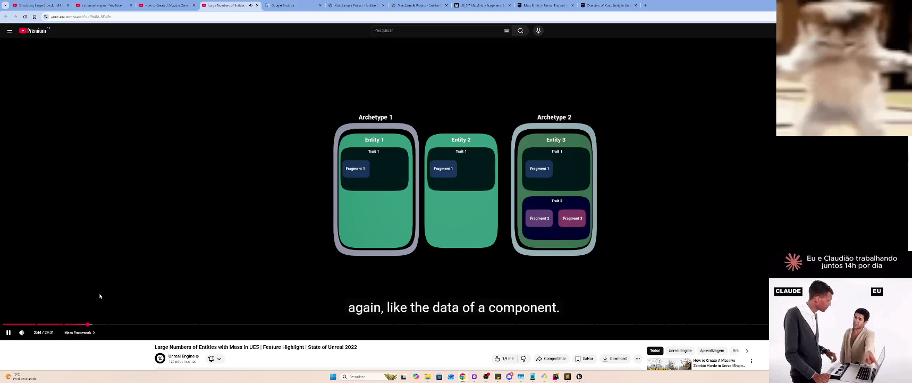
{"action": "left_click", "coordinate": [133, 257]}
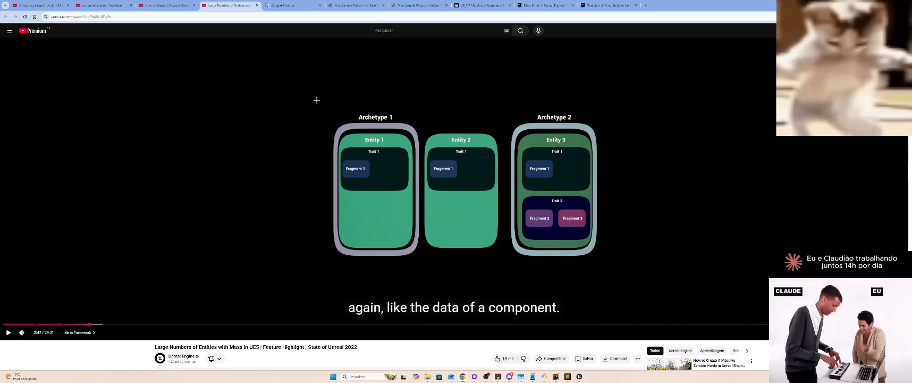
{"action": "mouse_move", "coordinate": [323, 102]}
{"action": "left_mouse_down"}
{"action": "mouse_move", "coordinate": [423, 180]}
{"action": "mouse_move", "coordinate": [581, 270]}
{"action": "mouse_move", "coordinate": [615, 271]}
{"action": "left_mouse_up"}
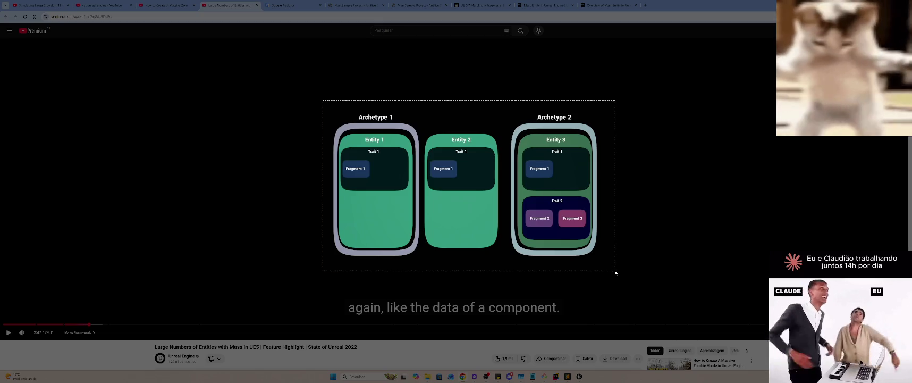
{"action": "key", "text": "alt+Tab"}
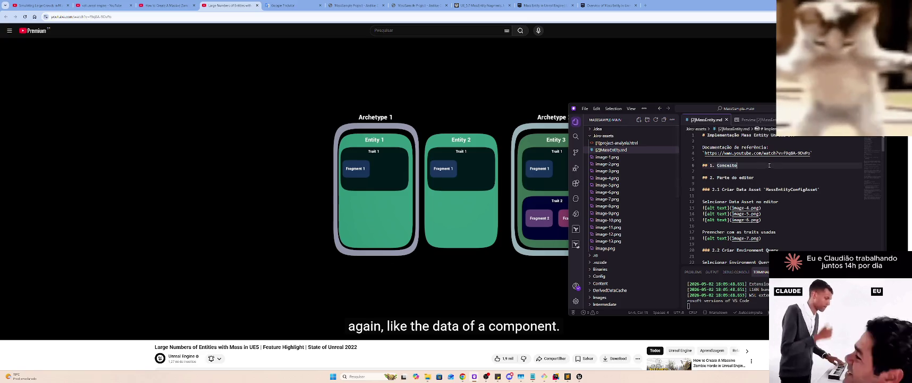
Paste the captured Archetype diagram as image-14.png under the 1. Conceito heading
{"action": "key", "text": "Return"}
{"action": "key", "text": "ctrl+v"}
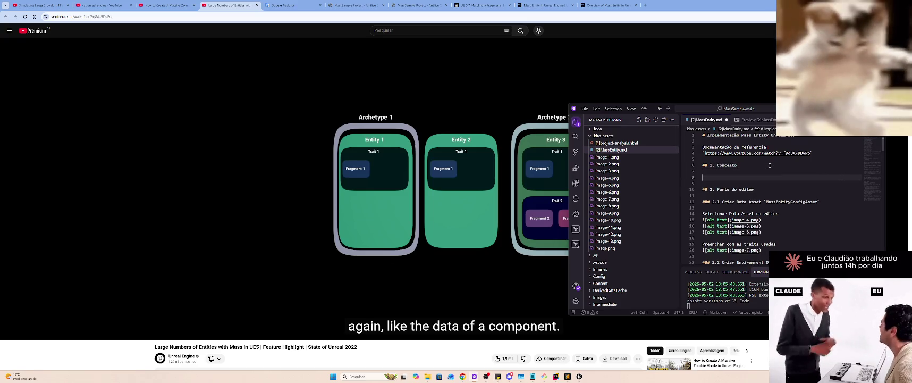
{"action": "left_click", "coordinate": [775, 184]}
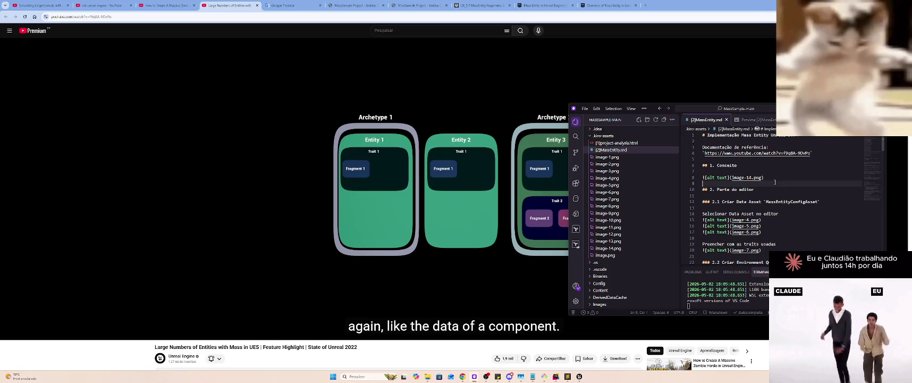
Add a 'Partes Principais:' line followed by a 'Fragment = Menor parte' line
{"action": "left_click", "coordinate": [771, 166]}
{"action": "key", "text": "Return"}
{"action": "key", "text": "Down"}
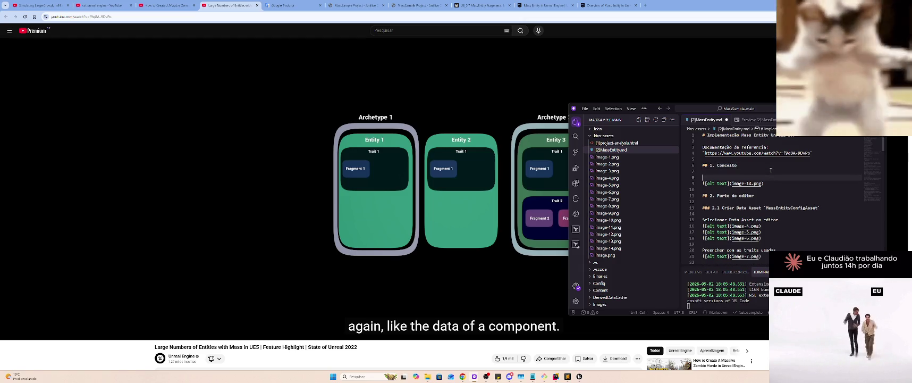
{"action": "type", "text": "Partes Principais"}
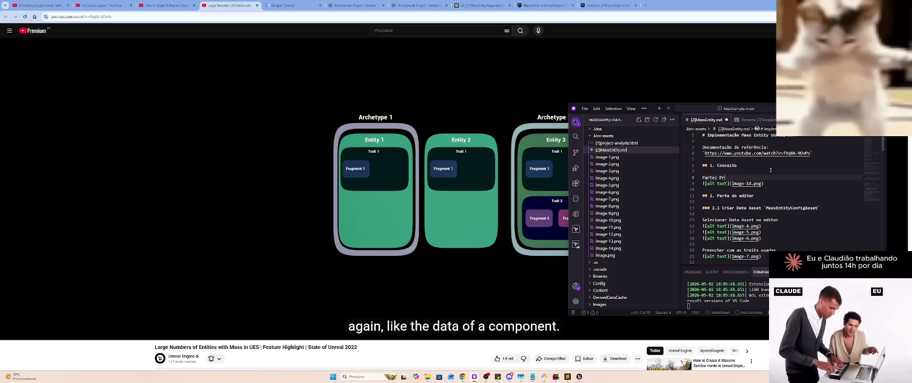
{"action": "type", "text": " ="}
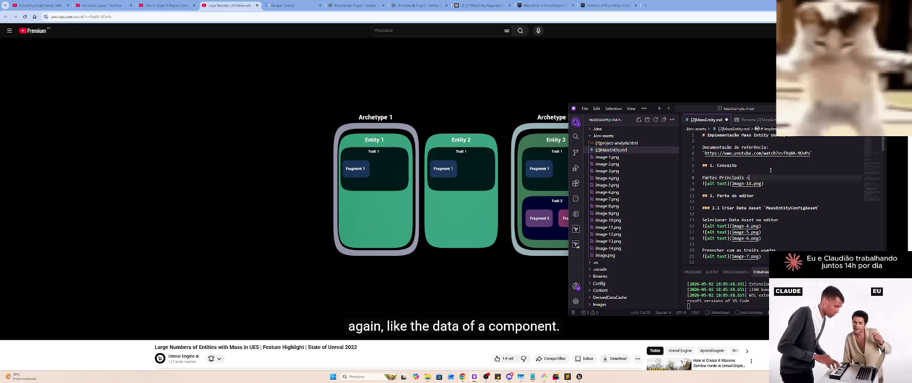
{"action": "key", "text": "BackSpace"}
{"action": "type", "text": ": "}
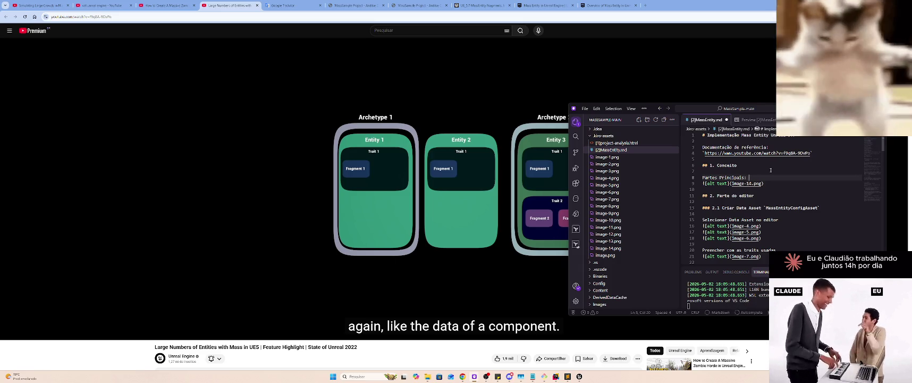
{"action": "type", "text": "Fragmen"}
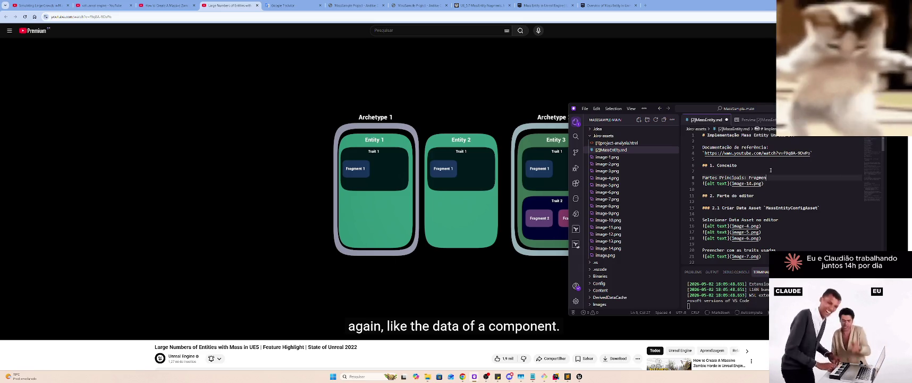
{"action": "type", "text": "t"}
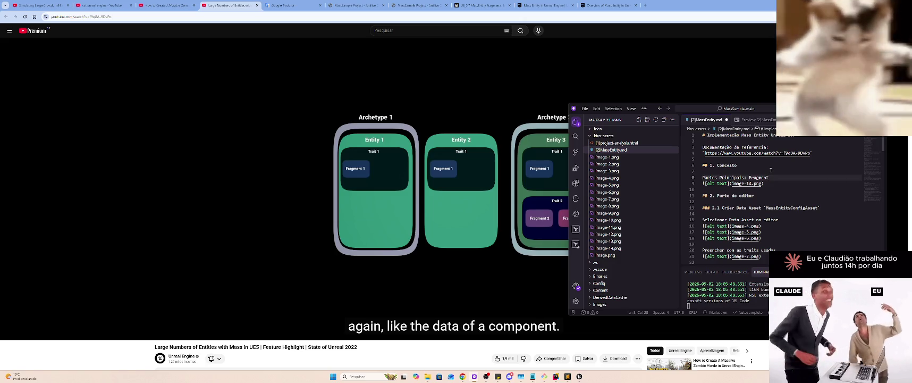
{"action": "key", "text": "ctrl+Left"}
{"action": "key", "text": "Return"}
{"action": "key", "text": "End"}
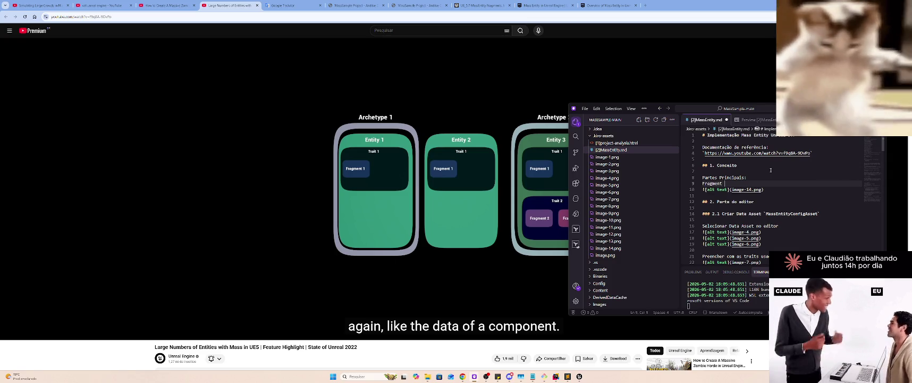
{"action": "type", "text": "= M"}
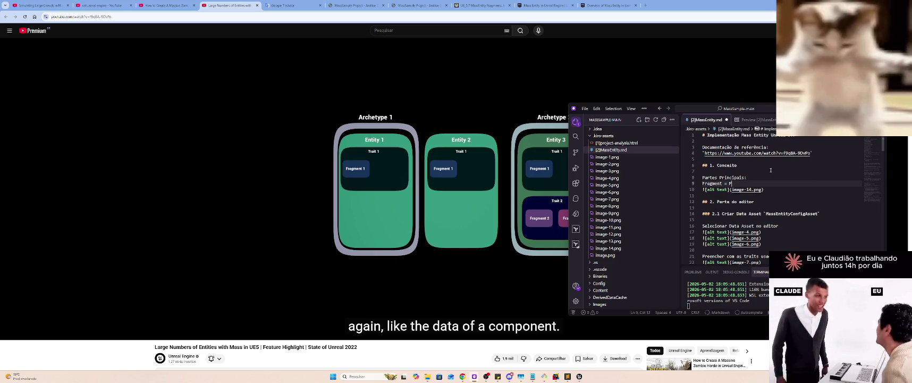
{"action": "type", "text": "enor parte"}
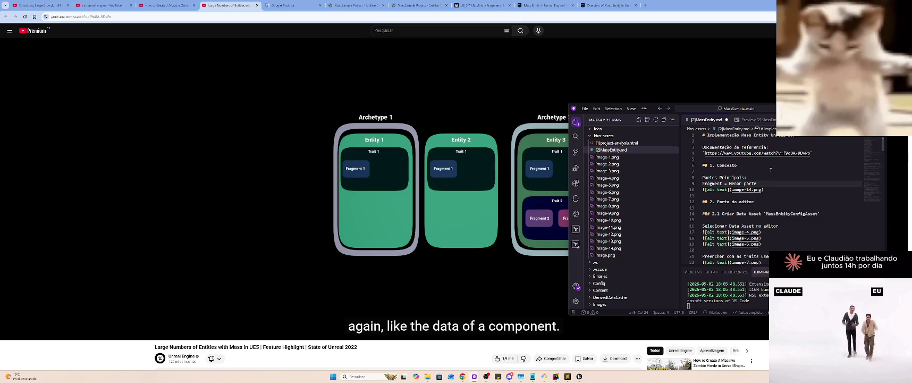
{"action": "key", "text": "BackSpace"}
Extend the Fragment line: usually a variable type used to represent a property
{"action": "type", "text": ", "}
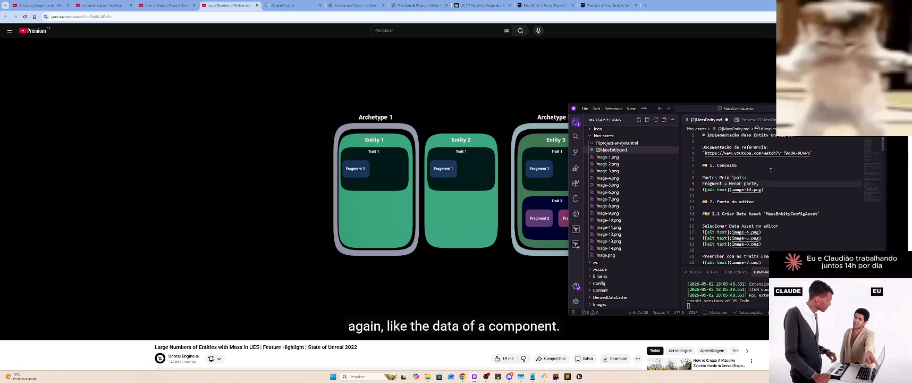
{"action": "type", "text": "geralmente um tipo primitivo que significa uma propri"}
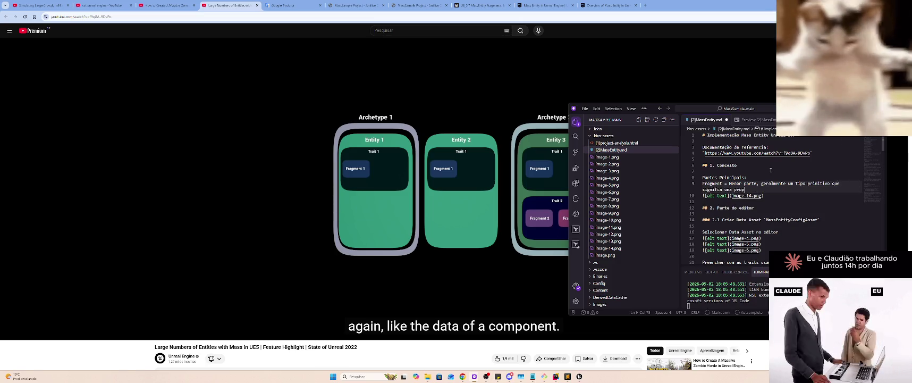
{"action": "type", "text": "edade"}
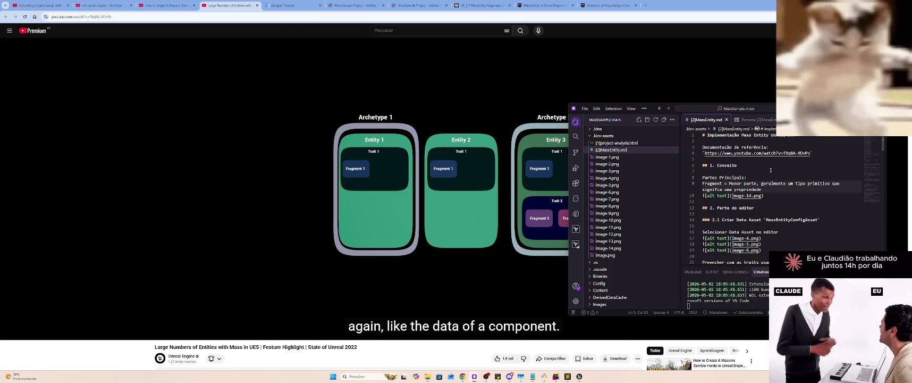
{"action": "key", "text": "ctrl+Right"}
{"action": "key", "text": "ctrl+Right"}
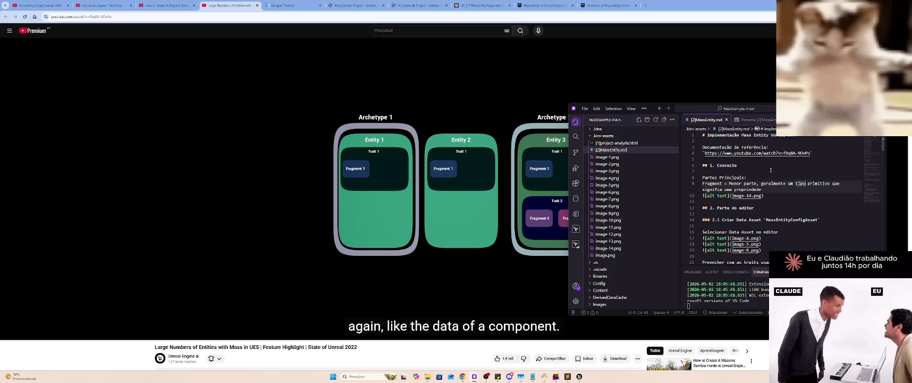
{"action": "key", "text": "ctrl+Right"}
{"action": "key", "text": "ctrl+Right"}
{"action": "key", "text": "ctrl+BackSpace"}
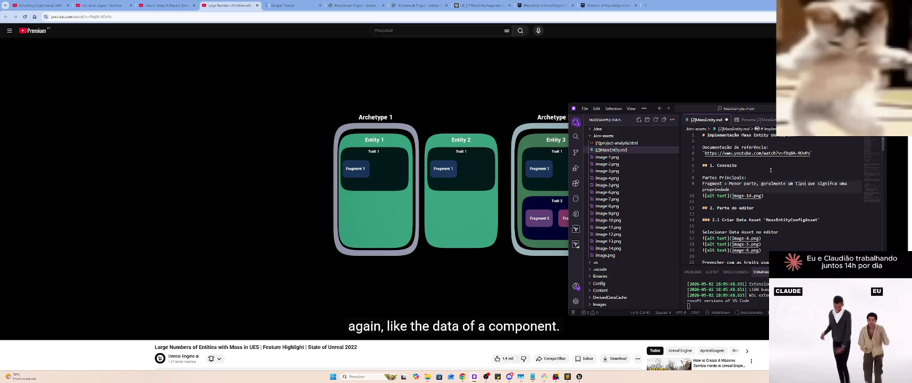
{"action": "type", "text": "de var"}
{"action": "type", "text": "iável"}
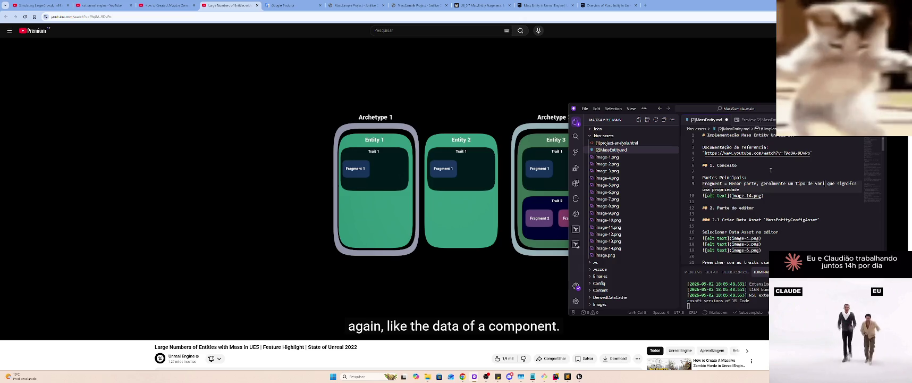
{"action": "key", "text": "End"}
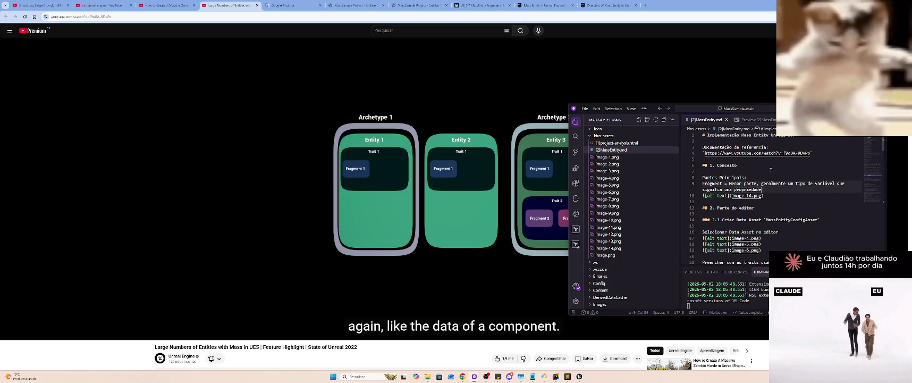
{"action": "key", "text": "Home"}
{"action": "key", "text": "ctrl+BackSpace"}
{"action": "key", "text": "BackSpace"}
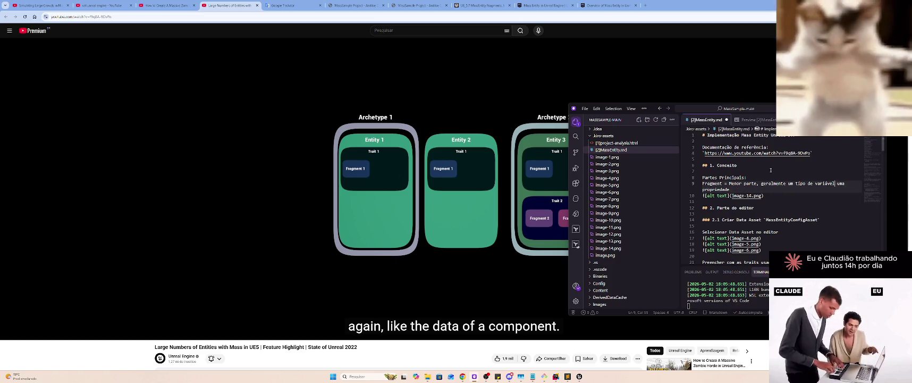
{"action": "type", "text": "para"}
{"action": "type", "text": " representar"}
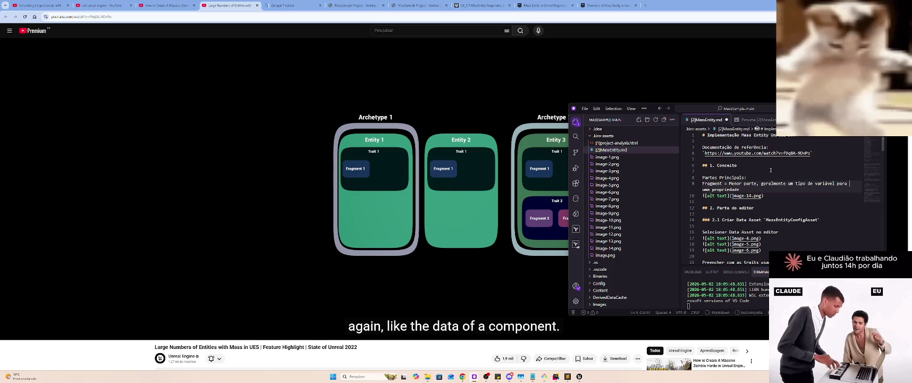
{"action": "key", "text": "End"}
List example properties (MaxHp, HP, Speed, Acceleration, Position, Rotation, Etc.), save, and begin a Trait line
{"action": "type", "text": "("}
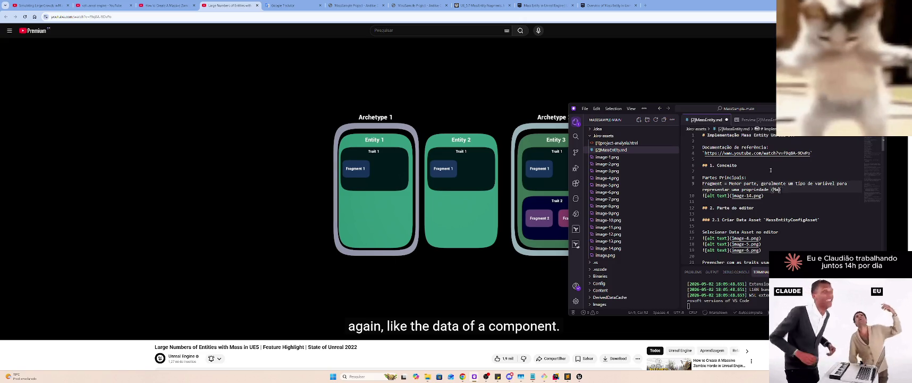
{"action": "type", "text": "Hp, "}
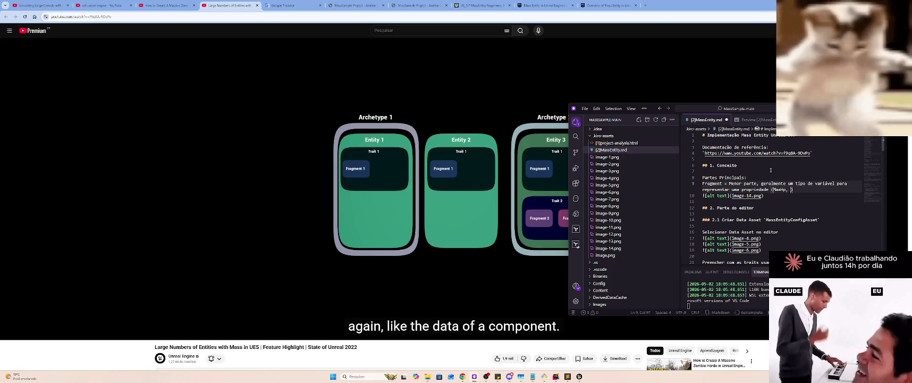
{"action": "type", "text": "HP, Speed,"}
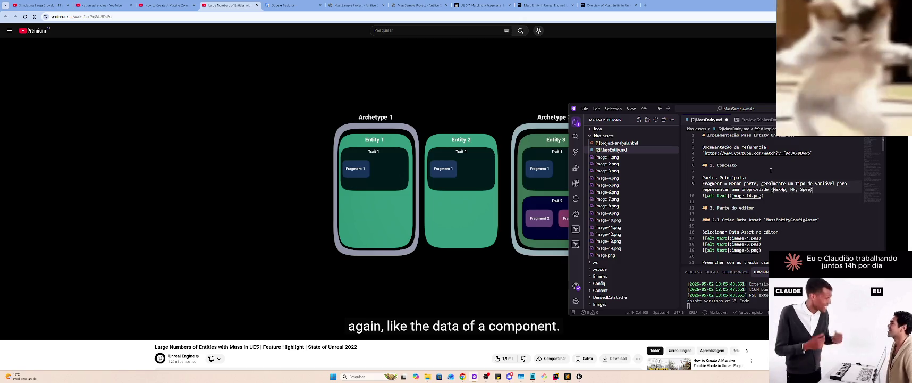
{"action": "type", "text": " Acceleration"}
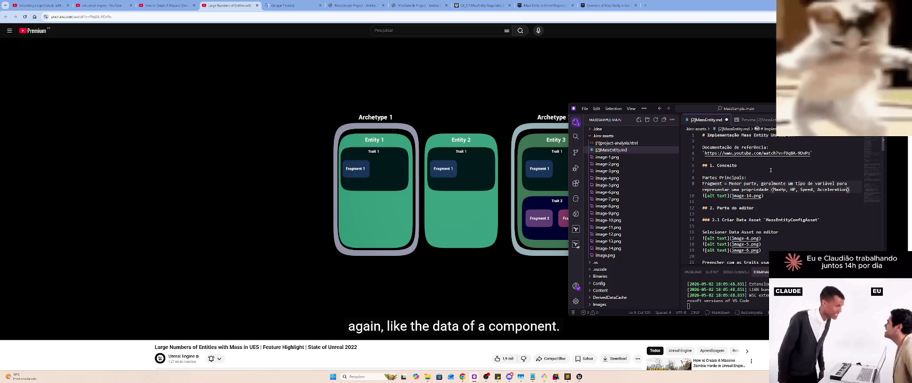
{"action": "key", "text": "ctrl+s"}
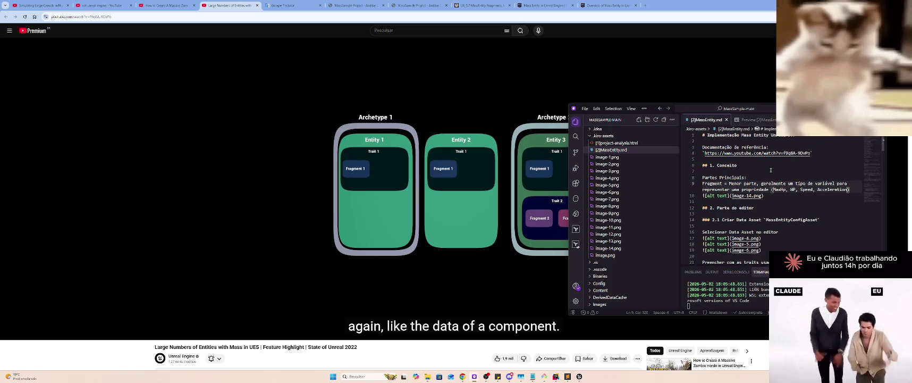
{"action": "type", "text": ", Positi"}
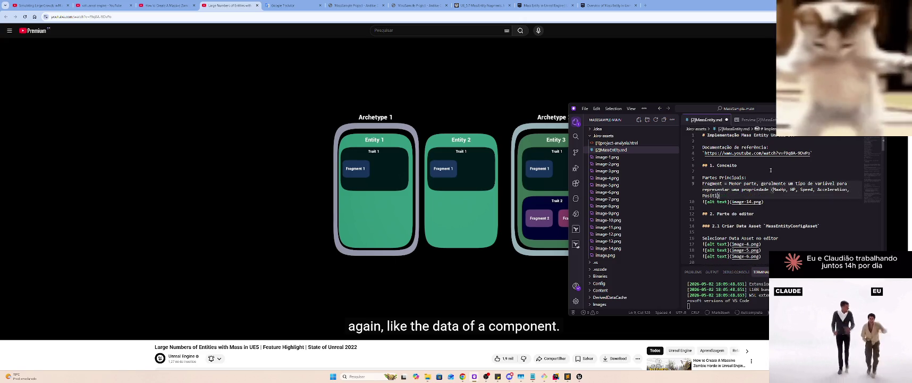
{"action": "type", "text": "on"}
{"action": "key", "text": "ctrl+s"}
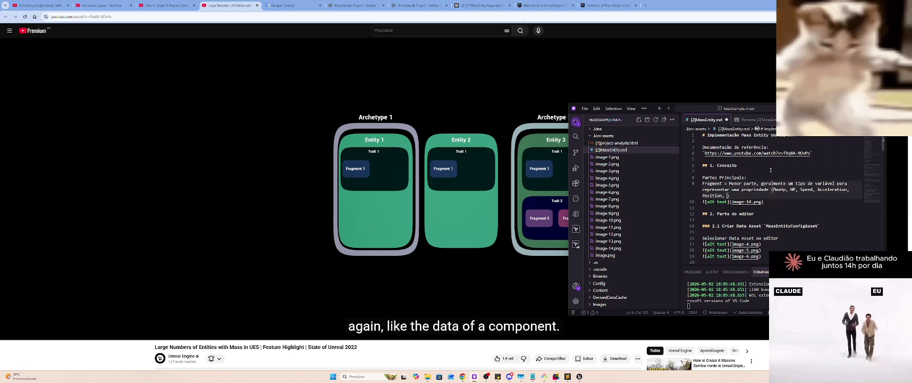
{"action": "type", "text": "Rotation, Etc..."}
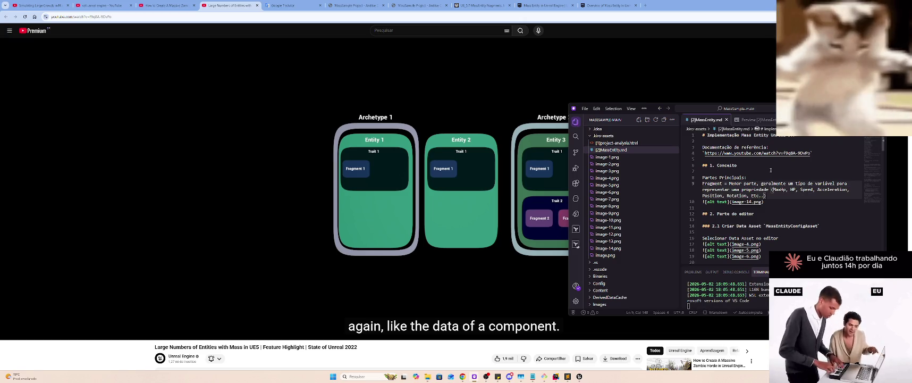
{"action": "key", "text": "Return"}
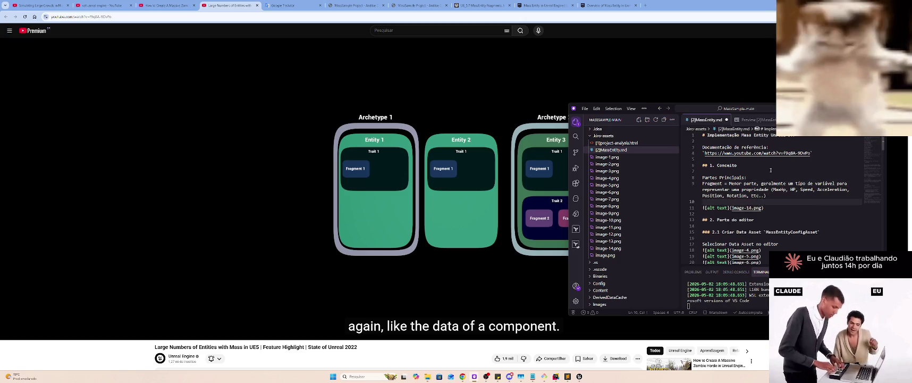
{"action": "type", "text": "Trait"}
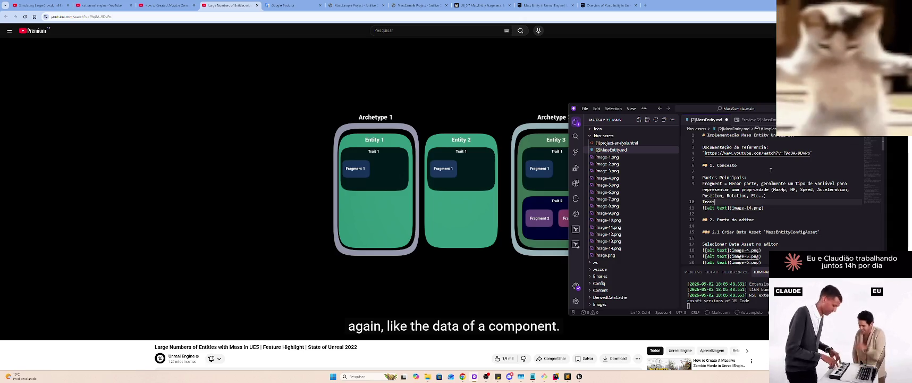
{"action": "type", "text": " = Agrupa"}
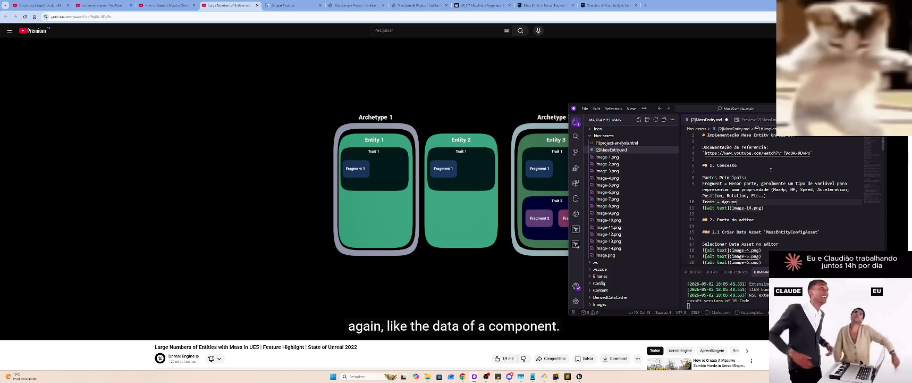
{"action": "type", "text": "mento de gfg"}
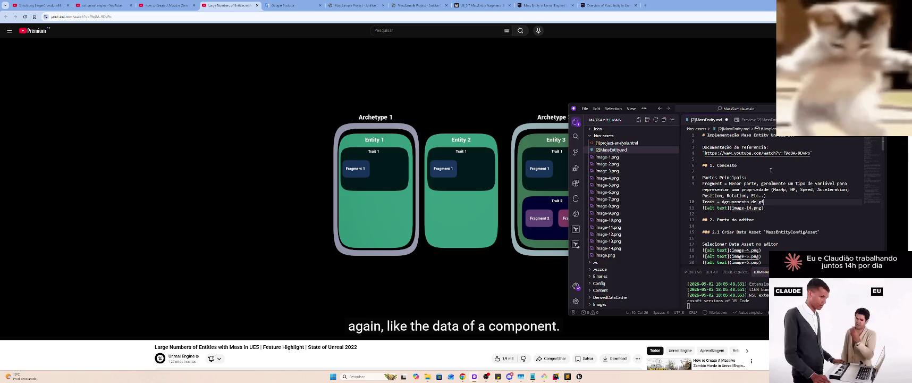
Complete 'Trait = Agrupamento de fragmentos.' and save the notes
{"action": "key", "text": "BackSpace"}
{"action": "key", "text": "BackSpace"}
{"action": "type", "text": "gme"}
{"action": "key", "text": "ctrl+s"}
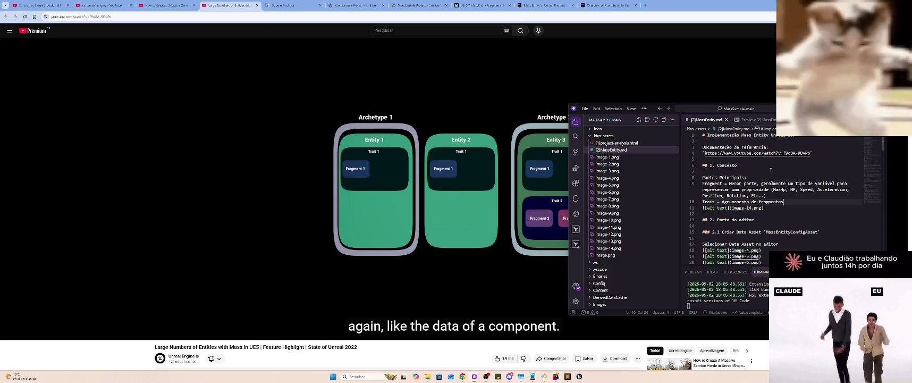
{"action": "type", "text": "."}
Add the line 'Entity = Agrupamento de Traits.' below the Trait definition
{"action": "key", "text": "Return"}
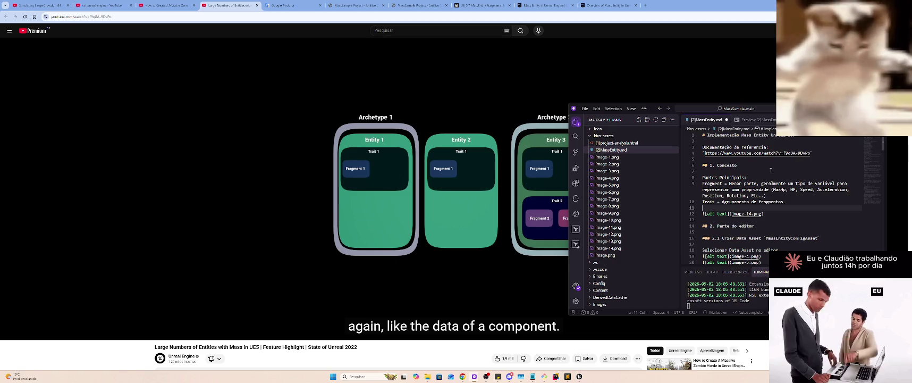
{"action": "type", "text": "Entityh"}
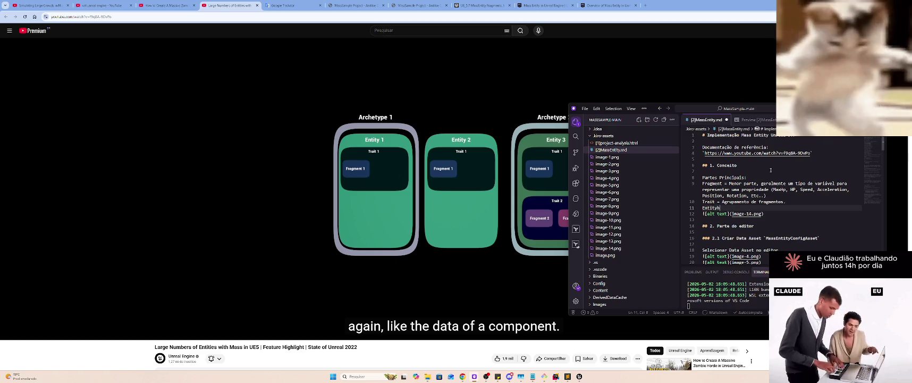
{"action": "key", "text": "BackSpace"}
{"action": "type", "text": "= Ag"}
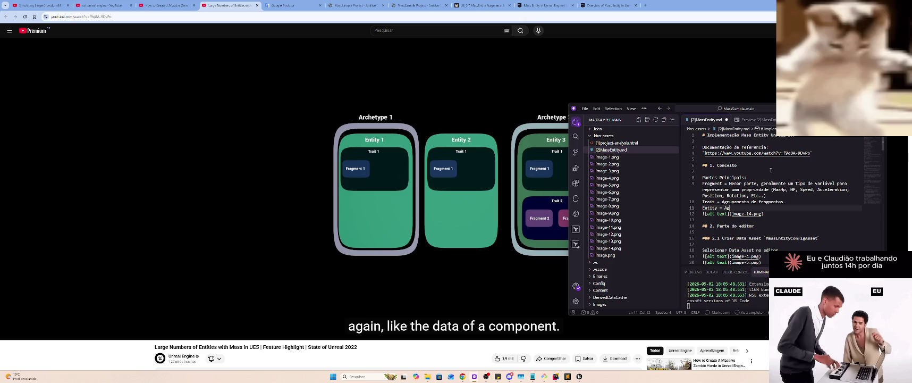
{"action": "type", "text": "rupamento de Gr"}
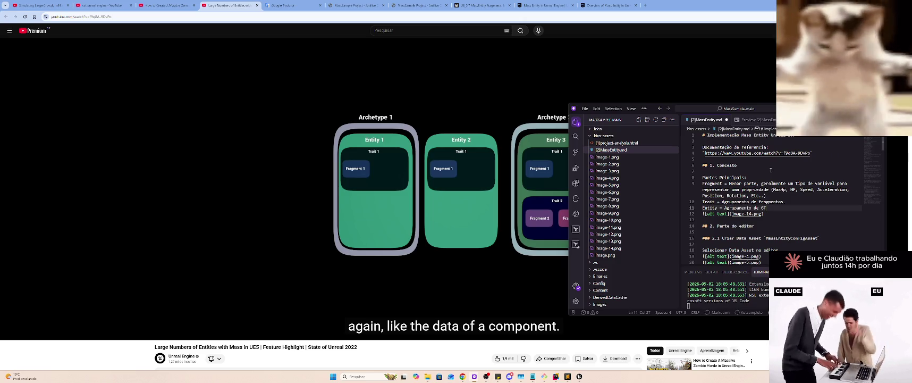
{"action": "key", "text": "BackSpace"}
{"action": "type", "text": "aits."}
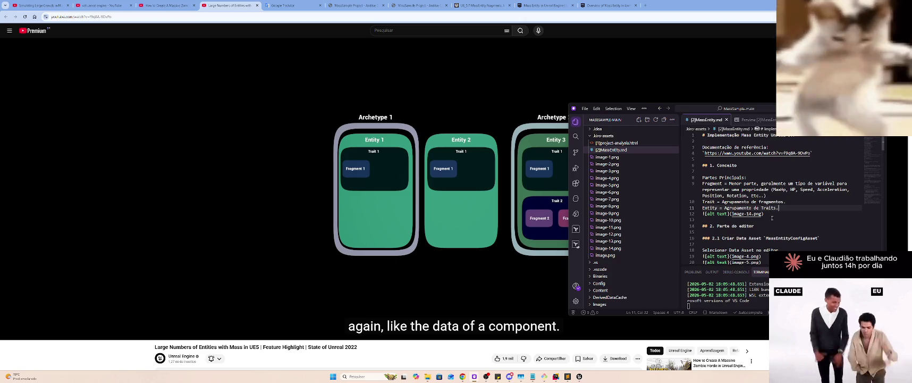
Delete the image-14 reference below the definitions
{"action": "left_click", "coordinate": [770, 217]}
{"action": "key", "text": "shift+Home"}
{"action": "key", "text": "BackSpace"}
Paste the image-14.png archetype diagram link below 'Partes Principais:' with a blank line after it
{"action": "left_click", "coordinate": [771, 177]}
{"action": "key", "text": "Return"}
{"action": "key", "text": "Return"}
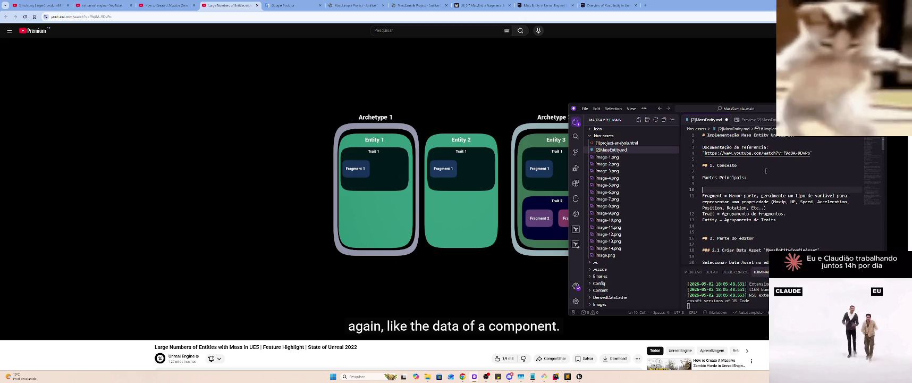
{"action": "key", "text": "ctrl+v"}
{"action": "key", "text": "Up"}
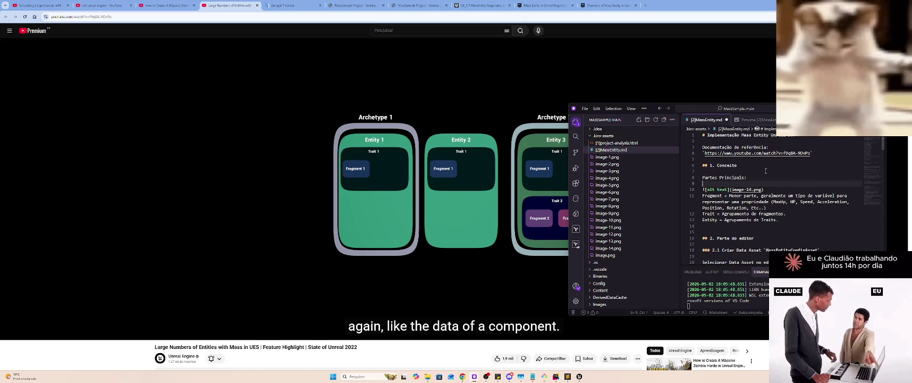
{"action": "key", "text": "Down"}
{"action": "key", "text": "End"}
{"action": "key", "text": "Return"}
{"action": "key", "text": "Down"}
{"action": "key", "text": "Down"}
{"action": "key", "text": "Down"}
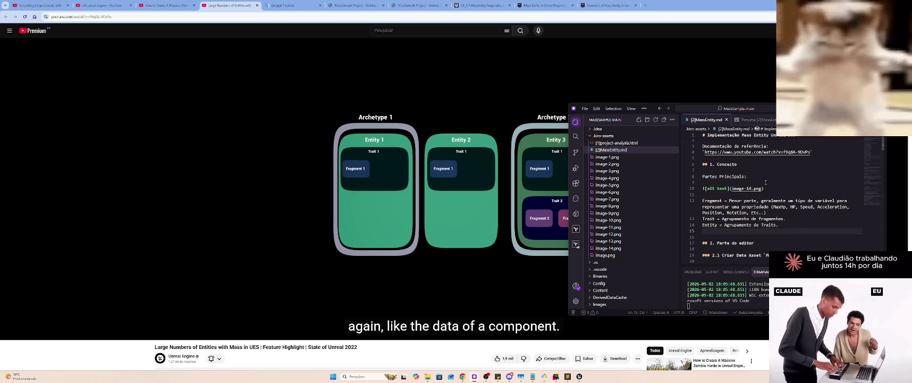
Verify the diagram renders in the Markdown preview, return to the source, and resume the video
{"action": "mouse_move", "coordinate": [518, 117]}
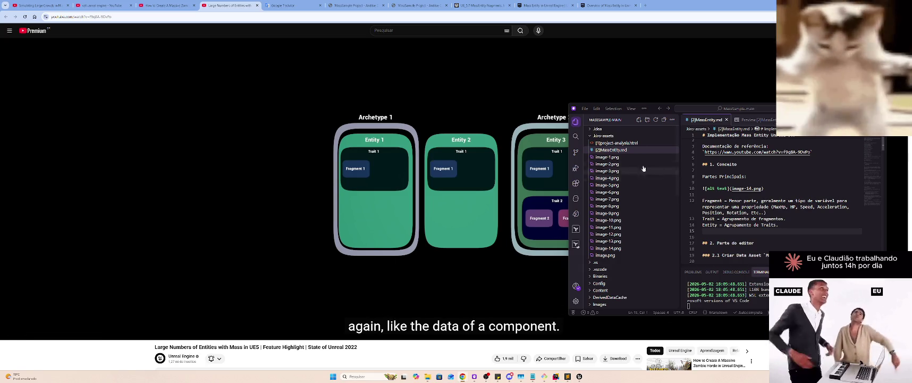
{"action": "left_click", "coordinate": [752, 120]}
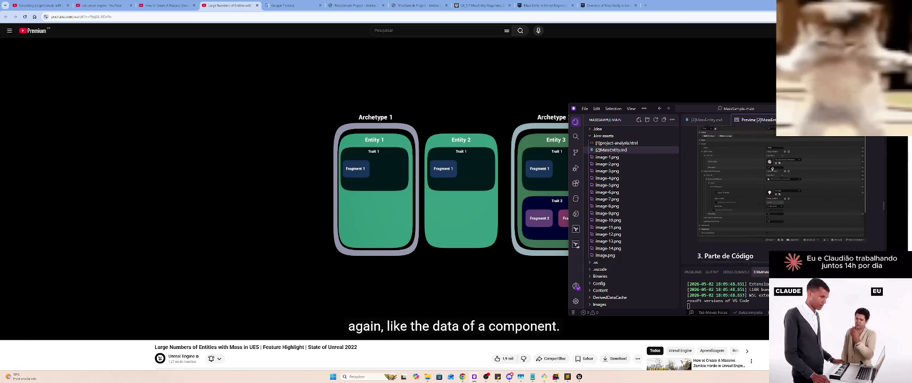
{"action": "scroll", "coordinate": [785, 161], "scroll_direction": "down", "scroll_amount": 3}
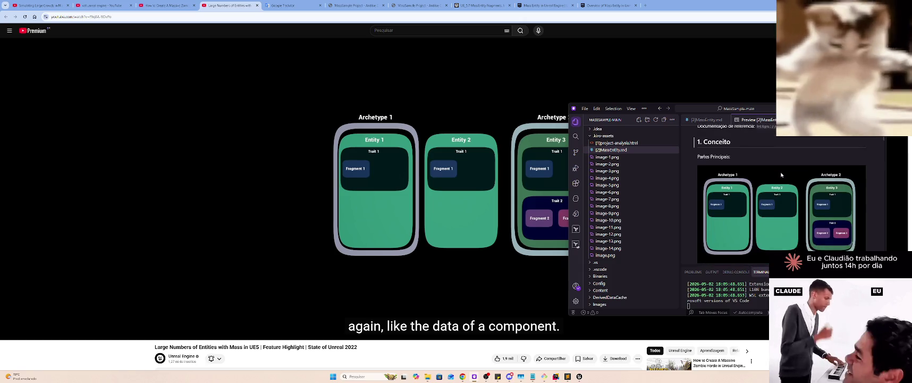
{"action": "scroll", "coordinate": [777, 165], "scroll_direction": "up", "scroll_amount": 1}
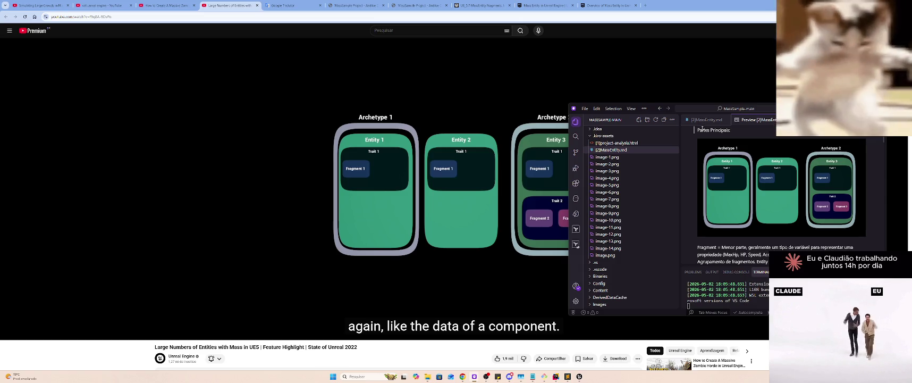
{"action": "left_click", "coordinate": [700, 120]}
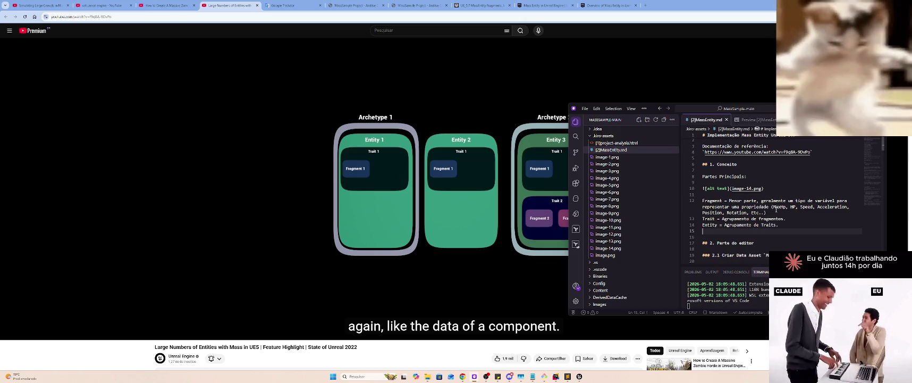
{"action": "left_click", "coordinate": [497, 158]}
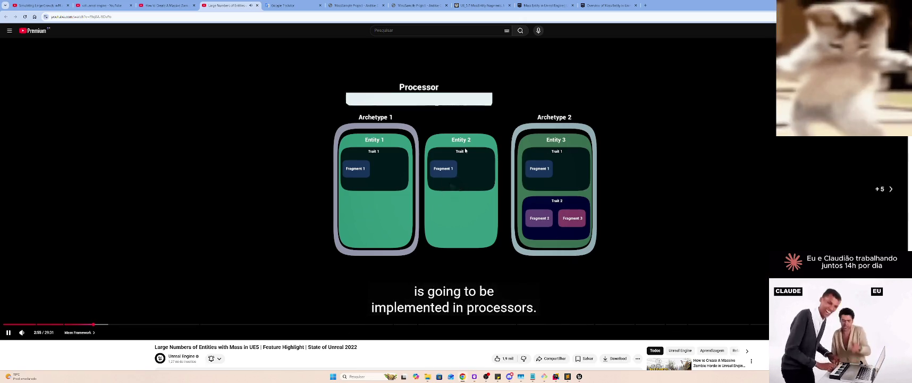
Seek the Mass video to the USimpleRandomMovementProcessor Execute() code slide at 9:21, paused
{"action": "key", "text": "Right"}
{"action": "key", "text": "Right"}
{"action": "key", "text": "Right"}
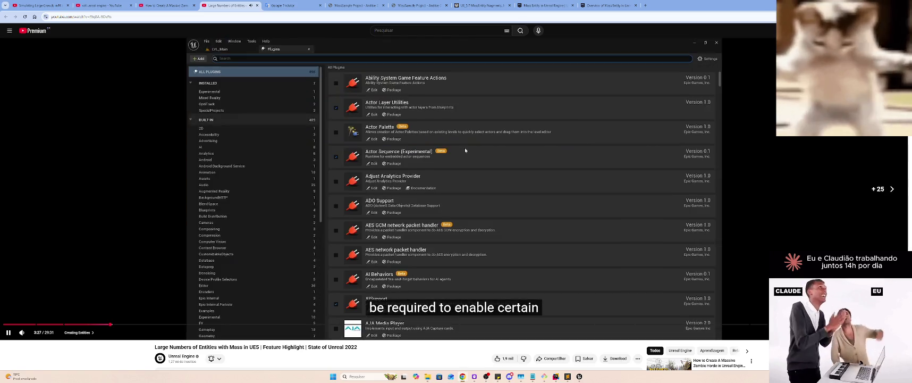
{"action": "key", "text": "Left"}
{"action": "key", "text": "Left"}
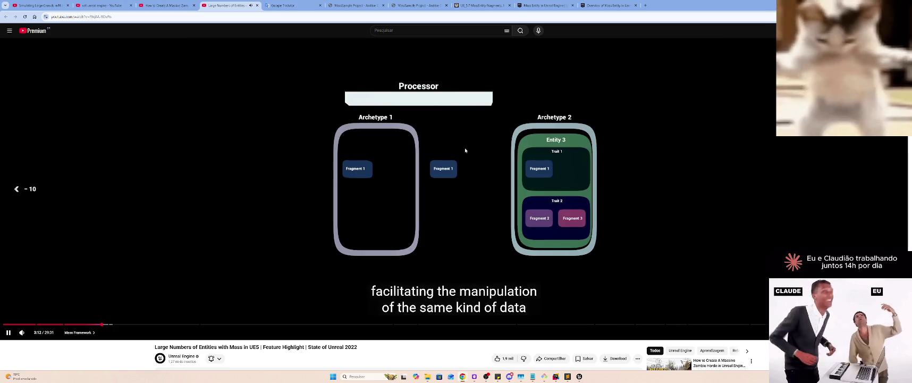
{"action": "key", "text": "Left"}
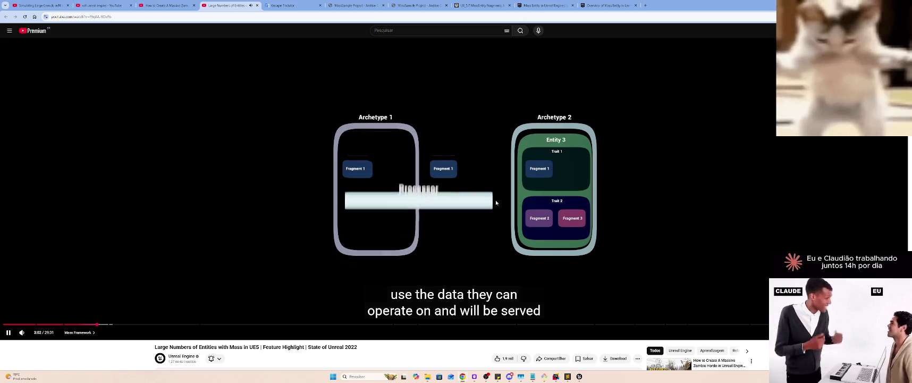
{"action": "left_click", "coordinate": [610, 194]}
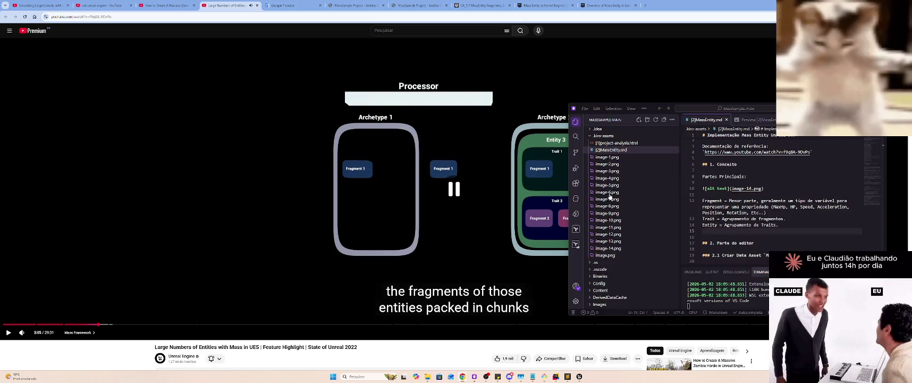
{"action": "left_click_drag", "start_coordinate": [117, 324], "coordinate": [293, 325]}
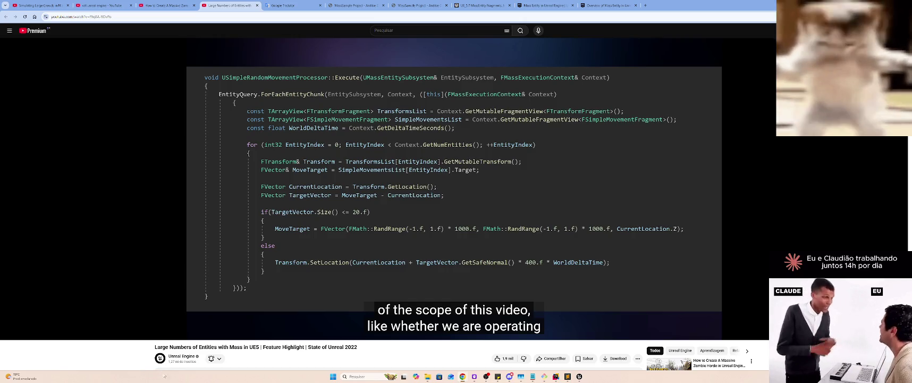
Place the cursor on the blank line after the definitions in MassEntity.md
{"action": "key", "text": "alt+Tab"}
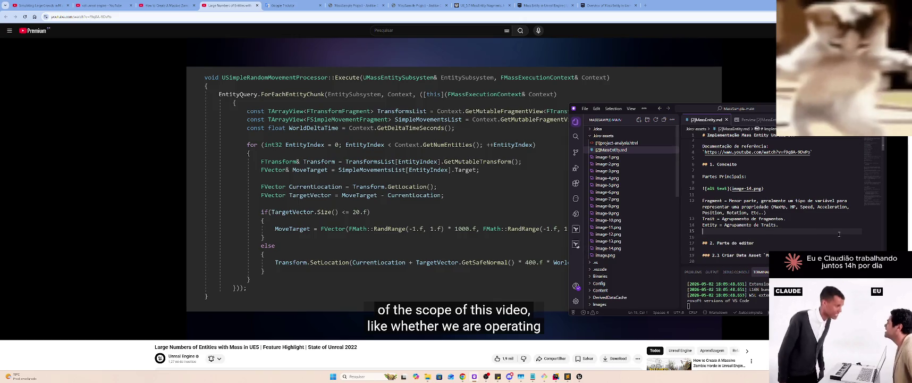
{"action": "left_click", "coordinate": [774, 177]}
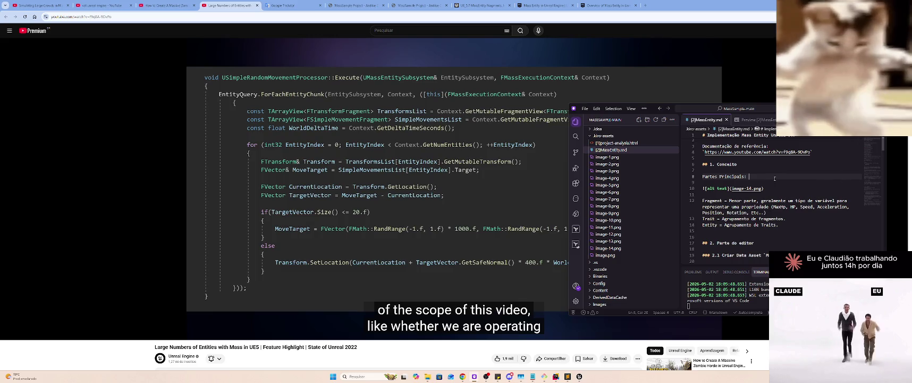
{"action": "key", "text": "Home"}
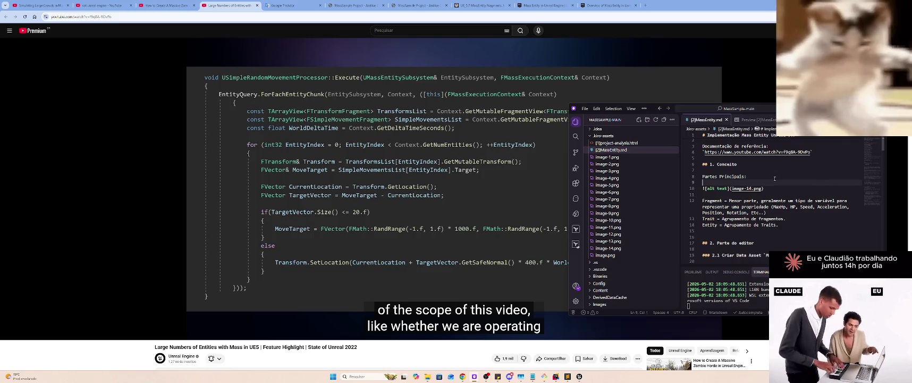
{"action": "scroll", "coordinate": [774, 178], "scroll_direction": "down", "scroll_amount": 1}
{"action": "key", "text": "Down"}
{"action": "key", "text": "Down"}
{"action": "key", "text": "Down"}
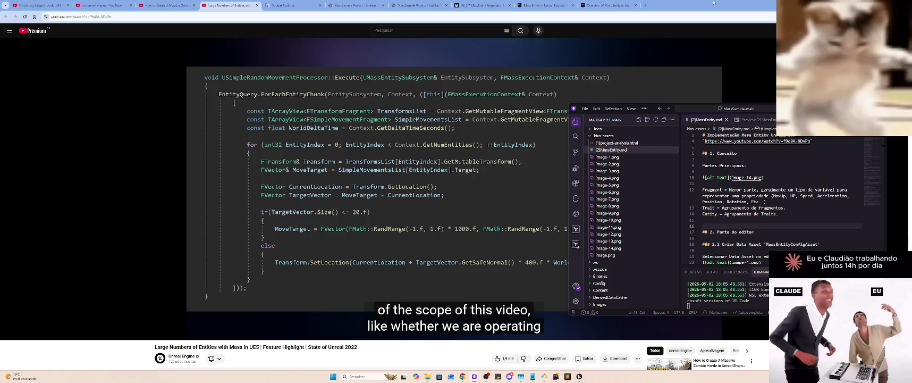
Snip the Execute() code panel from the YouTube video with Win+Shift+S
{"action": "left_click", "coordinate": [699, 24]}
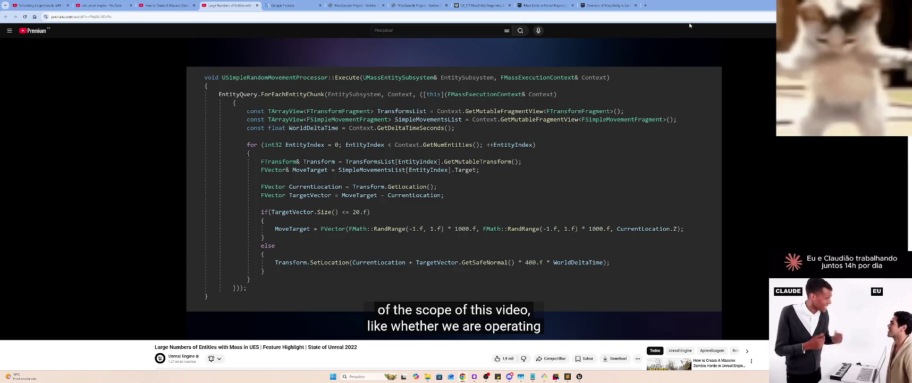
{"action": "key", "text": "alt+Tab"}
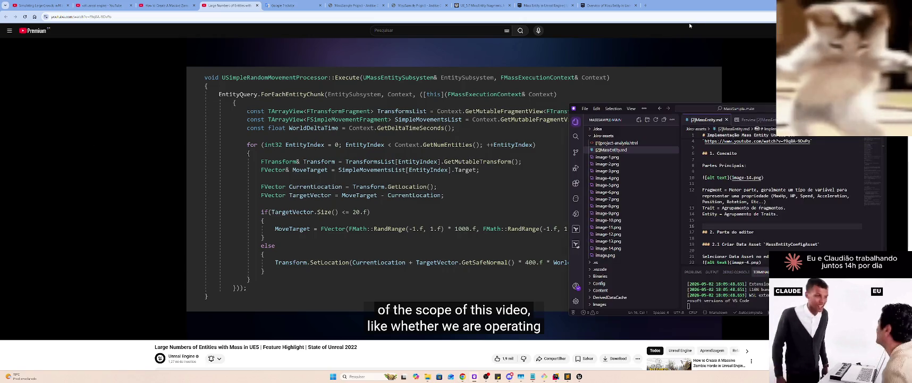
{"action": "key", "text": "alt"}
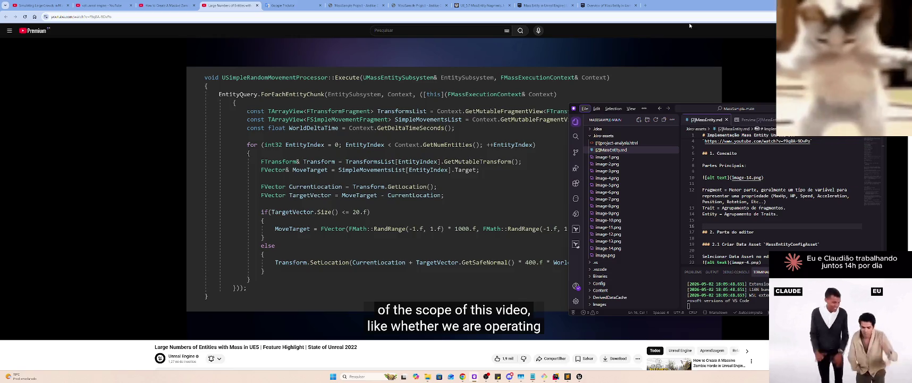
{"action": "left_click", "coordinate": [688, 33]}
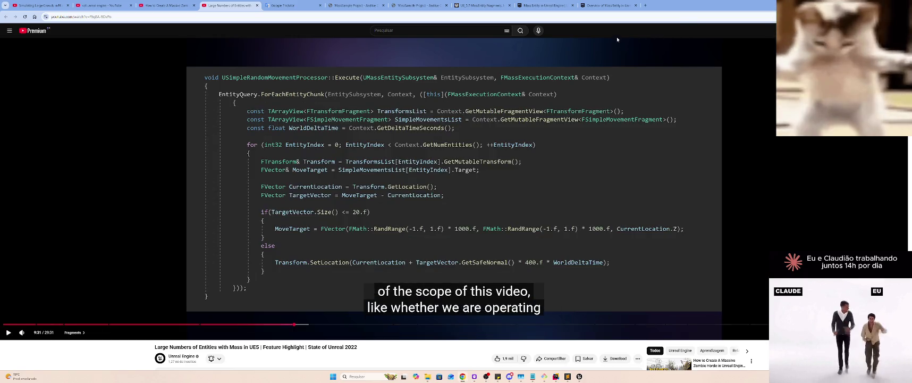
{"action": "key", "text": "super+shift+s"}
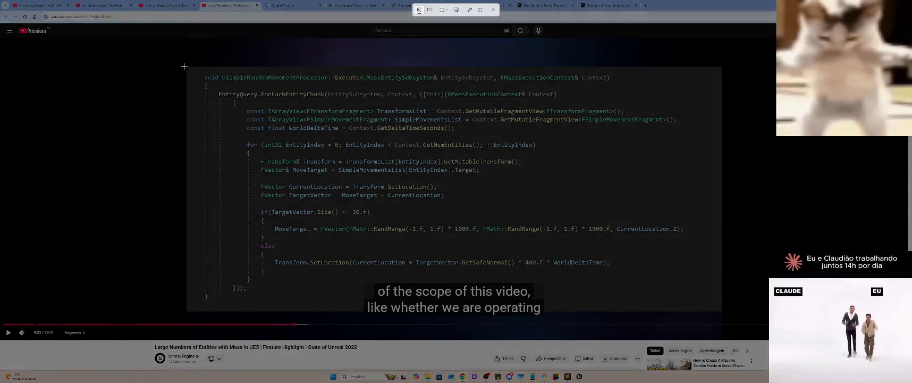
{"action": "left_click_drag", "start_coordinate": [186, 68], "coordinate": [722, 312]}
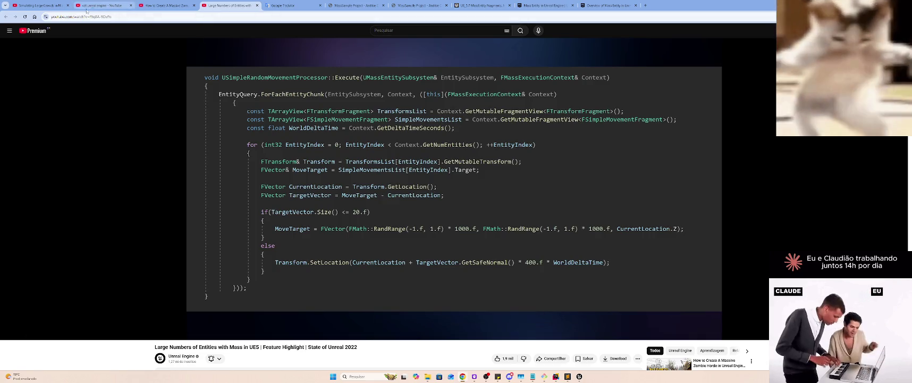
{"action": "key", "text": "super+shift+s"}
{"action": "mouse_move", "coordinate": [186, 66]}
{"action": "left_mouse_down"}
{"action": "mouse_move", "coordinate": [386, 196]}
{"action": "mouse_move", "coordinate": [725, 308]}
{"action": "left_mouse_up"}
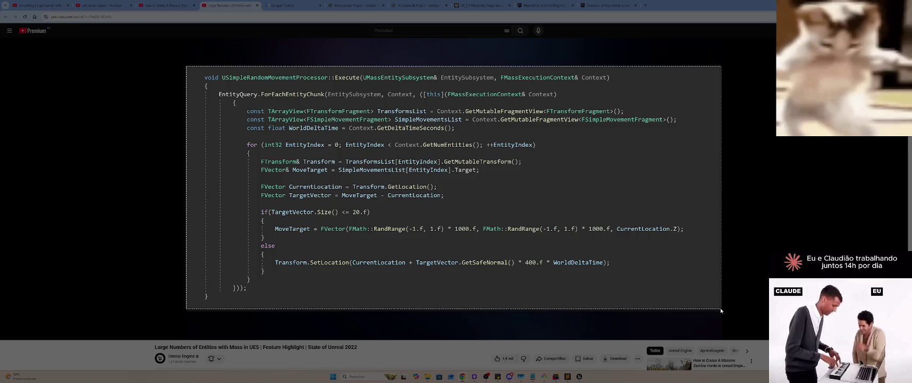
{"action": "key", "text": "alt+Tab"}
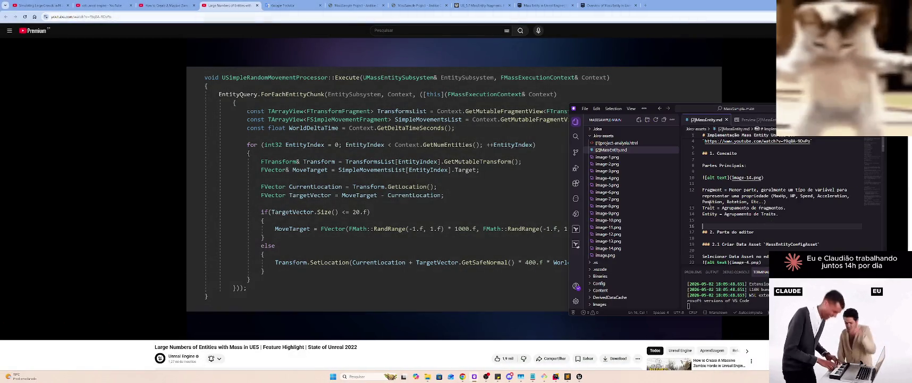
Paste the code screenshot into the notes and start a 'Processor =' line below it
{"action": "key", "text": "ctrl+v"}
{"action": "key", "text": "ctrl+z"}
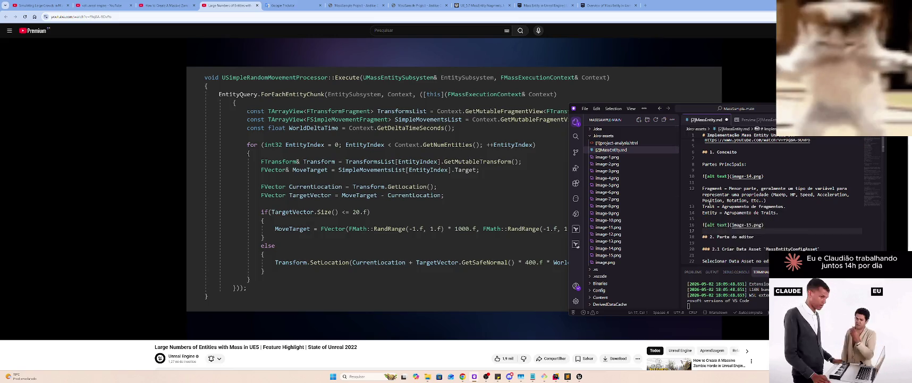
{"action": "key", "text": "Return"}
{"action": "type", "text": "Para"}
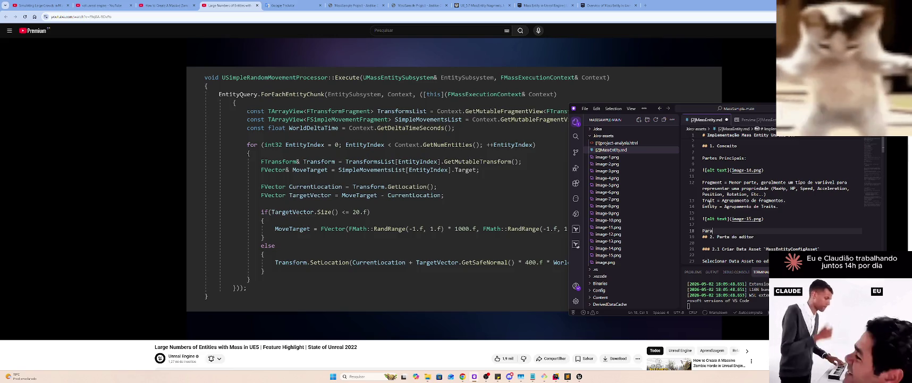
{"action": "key", "text": "Up"}
{"action": "key", "text": "Return"}
{"action": "type", "text": "Process"}
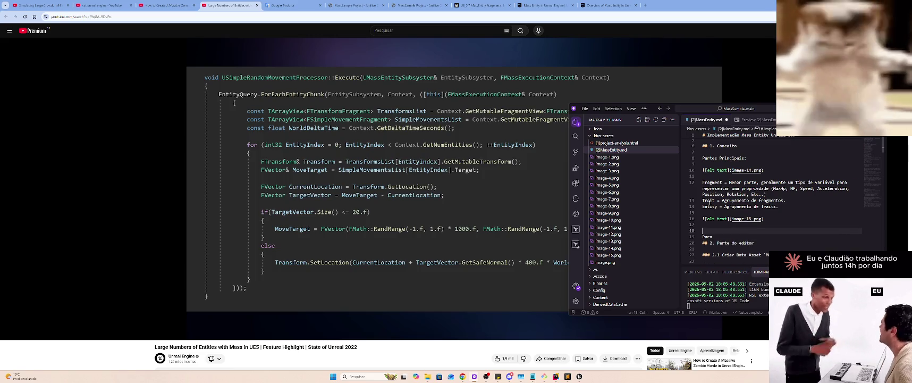
{"action": "type", "text": "or ="}
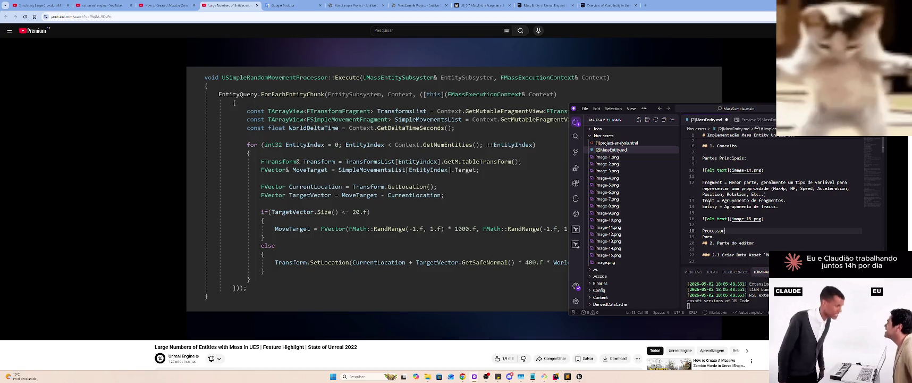
{"action": "key", "text": "Delete"}
{"action": "key", "text": "End"}
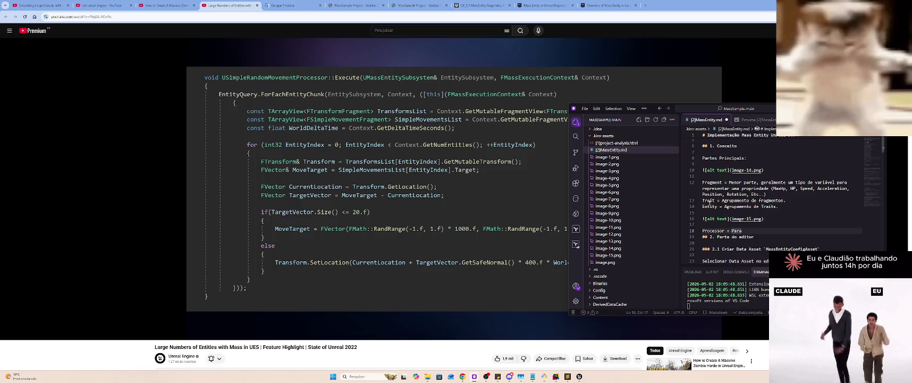
Define Processor as a FOR LOOP over all entities of that type, applying an individual action
{"action": "type", "text": " uma selecio"}
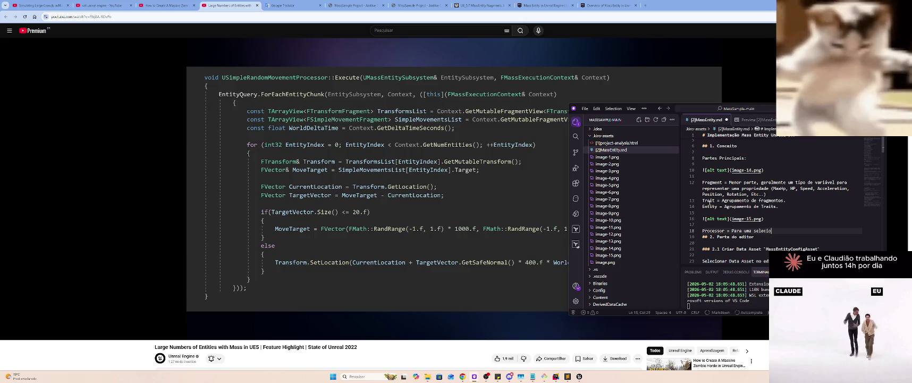
{"action": "type", "text": "nada Entity"}
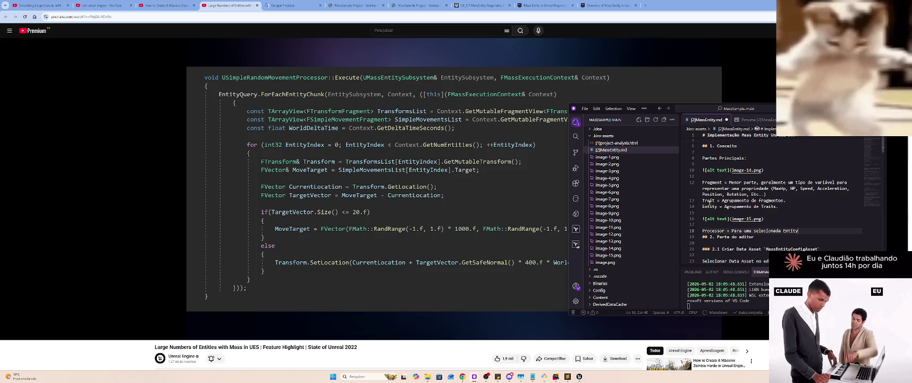
{"action": "type", "text": ", faz um F"}
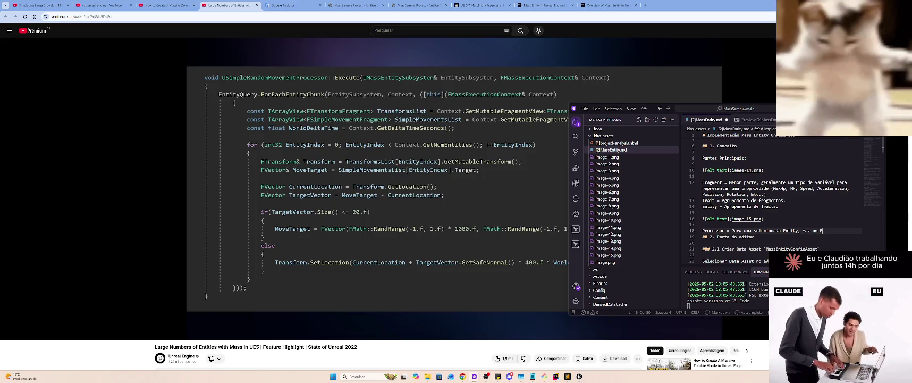
{"action": "type", "text": "OR LOOP e"}
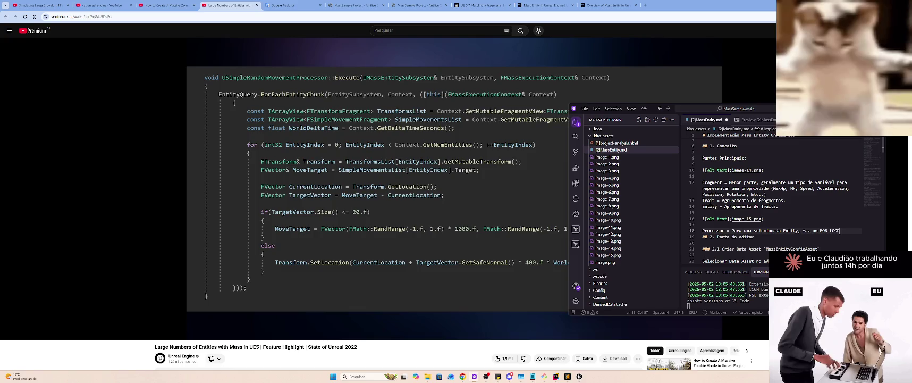
{"action": "type", "text": "m todas"}
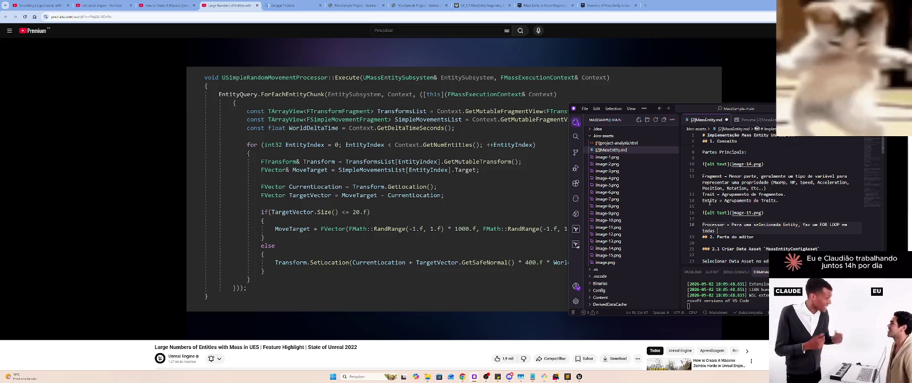
{"action": "type", "text": "entidades daquele tipo"}
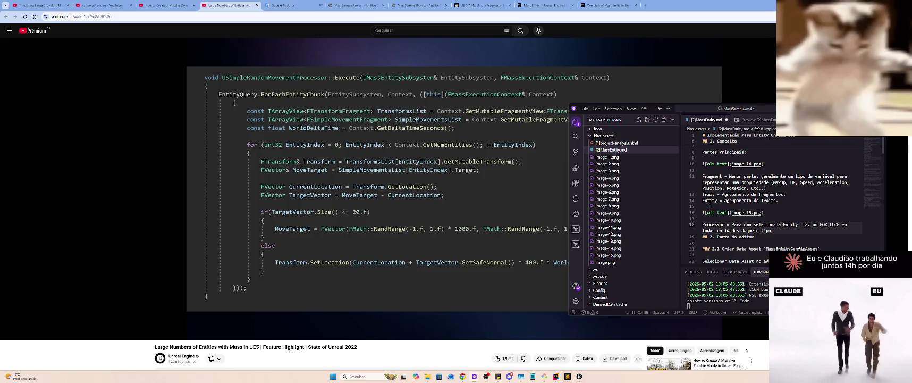
{"action": "type", "text": ","}
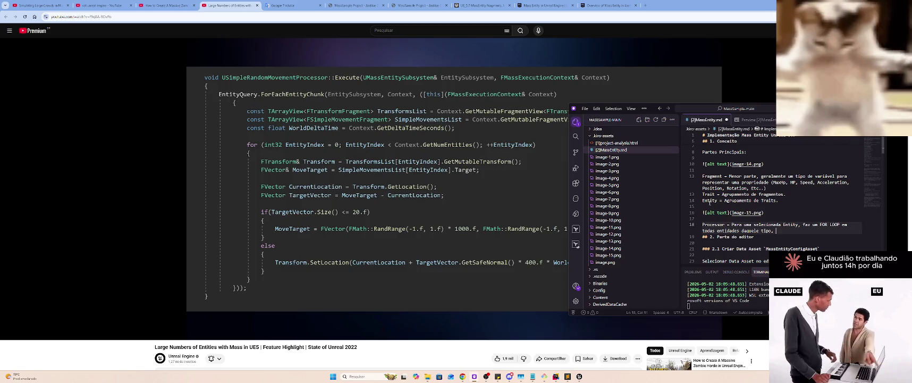
{"action": "type", "text": " e aplica uma a"}
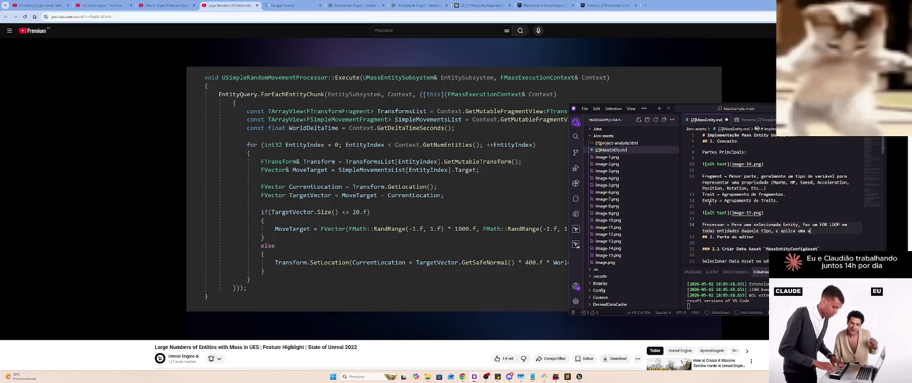
{"action": "type", "text": "ção individual em "}
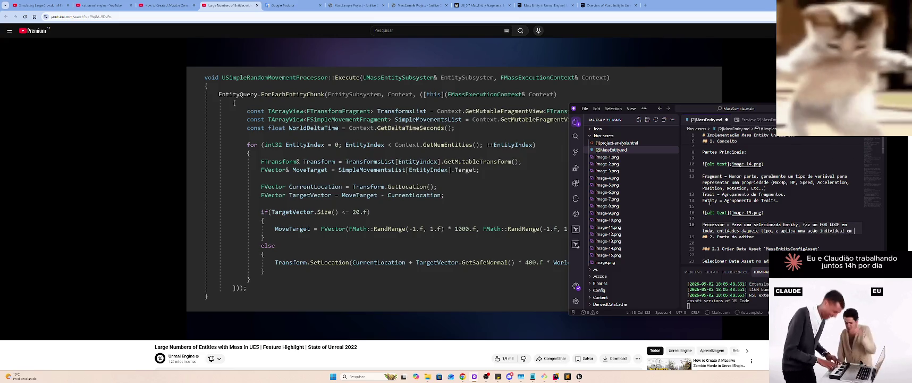
{"action": "type", "text": "cada uma"}
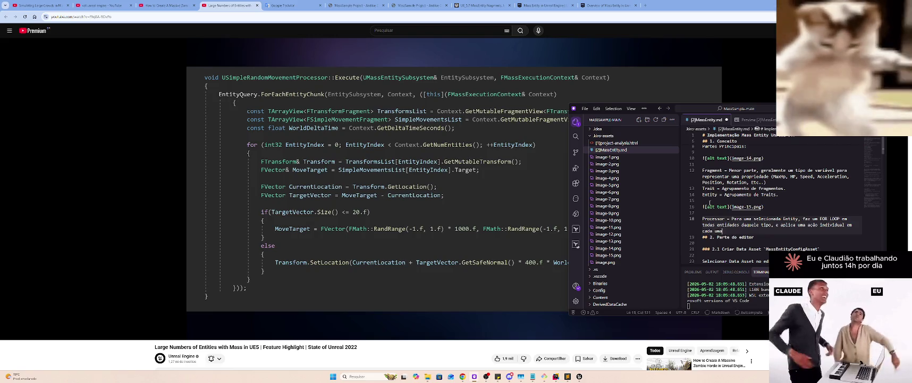
{"action": "type", "text": "."}
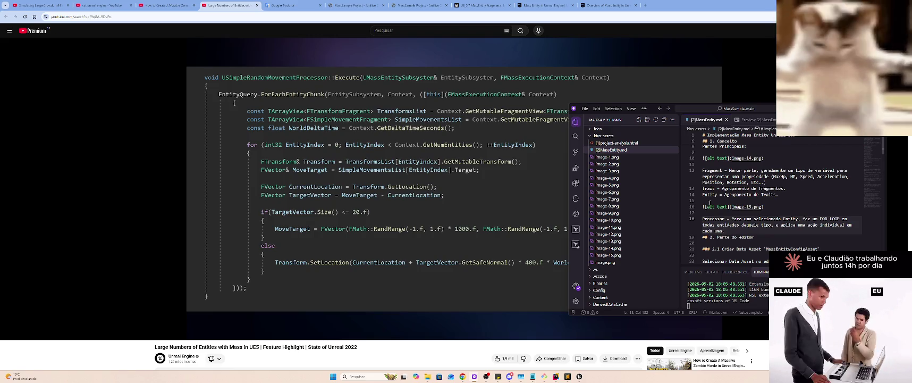
{"action": "key", "text": "Return"}
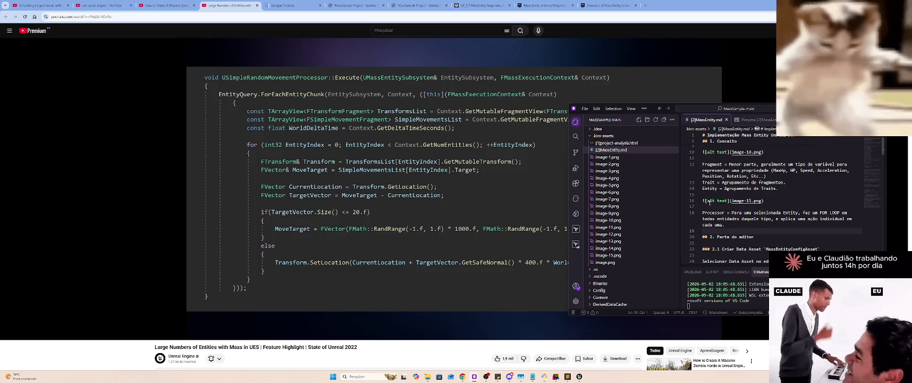
Follow the Processor sentence with an 'Ex.:' examples lead-in
{"action": "key", "text": "Left"}
{"action": "key", "text": "BackSpace"}
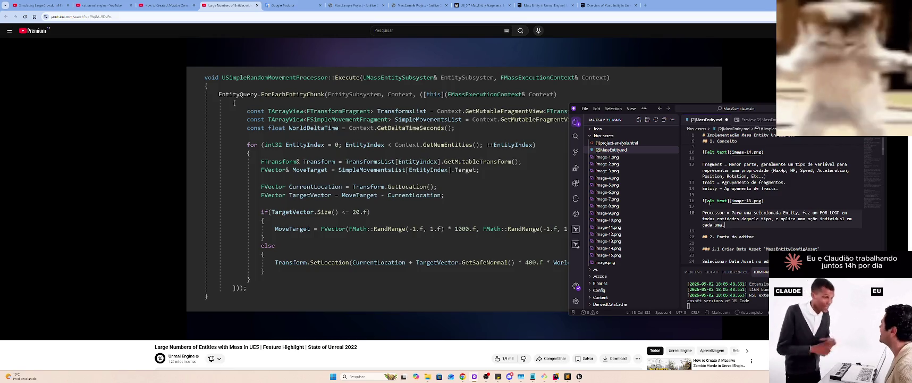
{"action": "type", "text": ", e"}
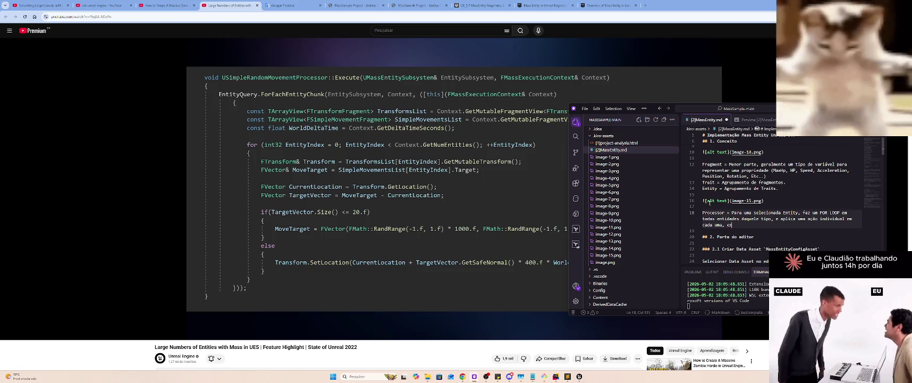
{"action": "type", "text": "x"}
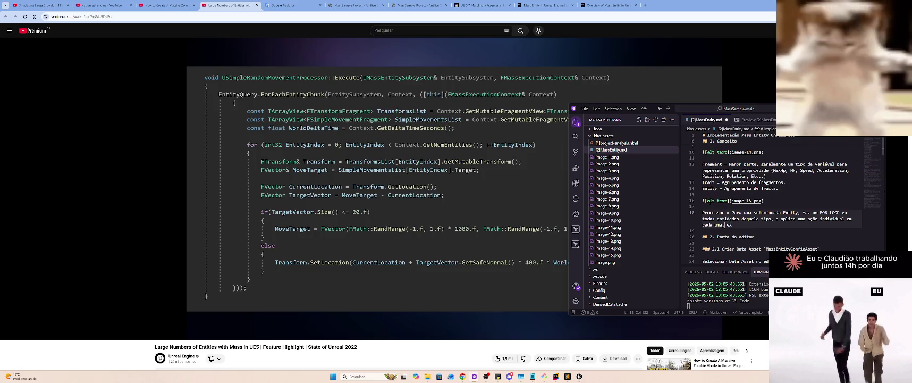
{"action": "key", "text": "Left"}
{"action": "key", "text": "Left"}
{"action": "key", "text": "BackSpace"}
{"action": "key", "text": "BackSpace"}
{"action": "type", "text": "."}
{"action": "key", "text": "Delete"}
{"action": "type", "text": "Ex"}
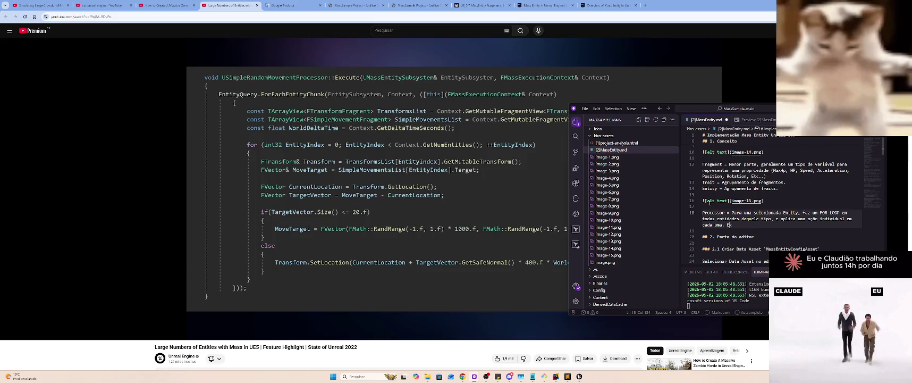
{"action": "type", "text": ".: A"}
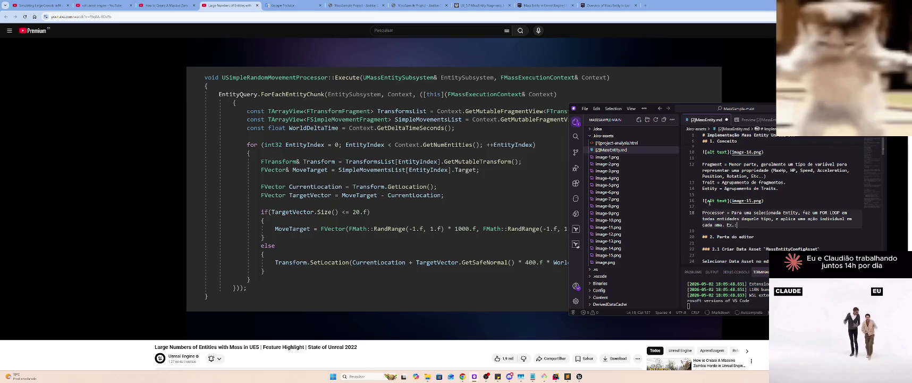
{"action": "key", "text": "BackSpace"}
List the examples 'mover, rotacionar, animar', with animar moved to the end
{"action": "type", "text": "mover, animar, rotacionar,"}
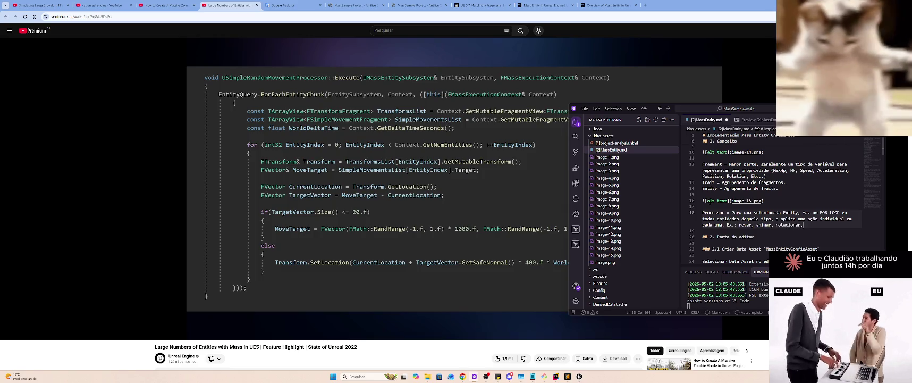
{"action": "key", "text": "BackSpace"}
{"action": "key", "text": "ctrl+Left"}
{"action": "key", "text": "ctrl+Left"}
{"action": "key", "text": "ctrl+Delete"}
{"action": "key", "text": "ctrl+Delete"}
{"action": "key", "text": "ctrl+z"}
{"action": "key", "text": "ctrl+x"}
{"action": "key", "text": "End"}
{"action": "key", "text": "ctrl+v"}
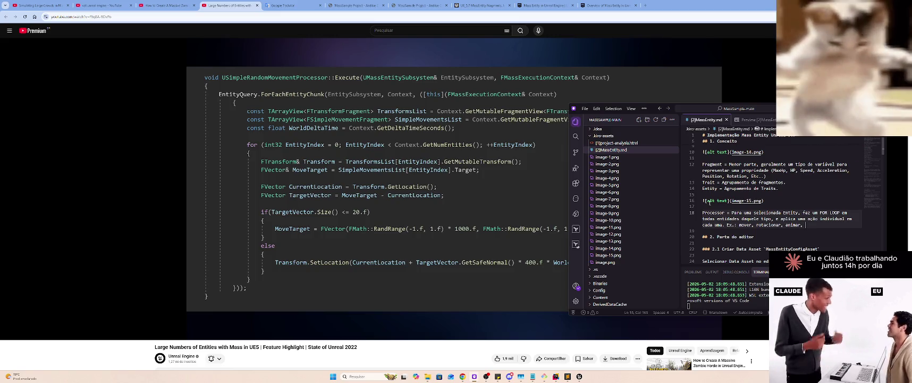
Replace the 'animar' example with 'rodar animação'
{"action": "key", "text": "alt+Tab"}
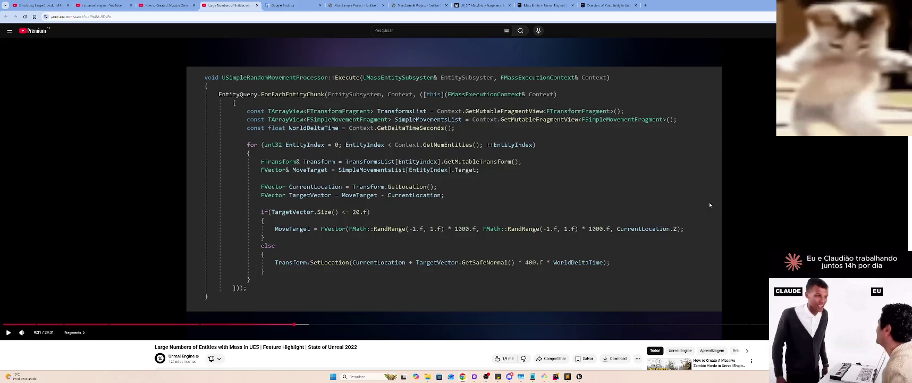
{"action": "key", "text": "alt+Tab"}
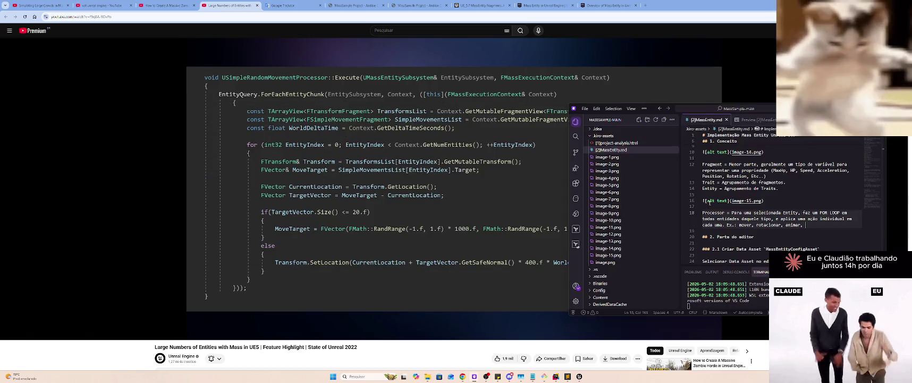
{"action": "key", "text": "ctrl+Left"}
{"action": "key", "text": "ctrl+Left"}
{"action": "key", "text": "ctrl+Delete"}
{"action": "type", "text": "r"}
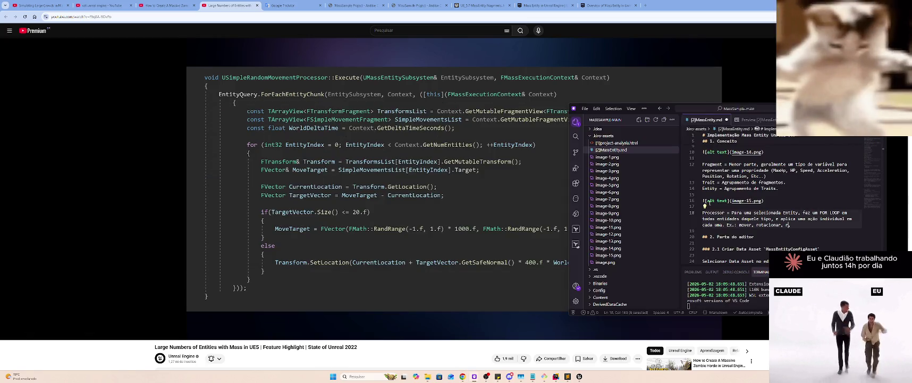
{"action": "type", "text": "odar animação"}
{"action": "key", "text": "End"}
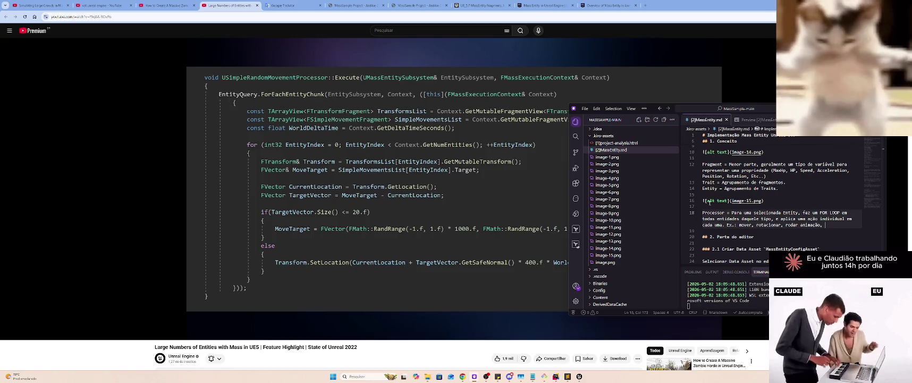
End the example list with ', etc...' and view the MassEntity.md Markdown preview
{"action": "key", "text": "alt+Tab"}
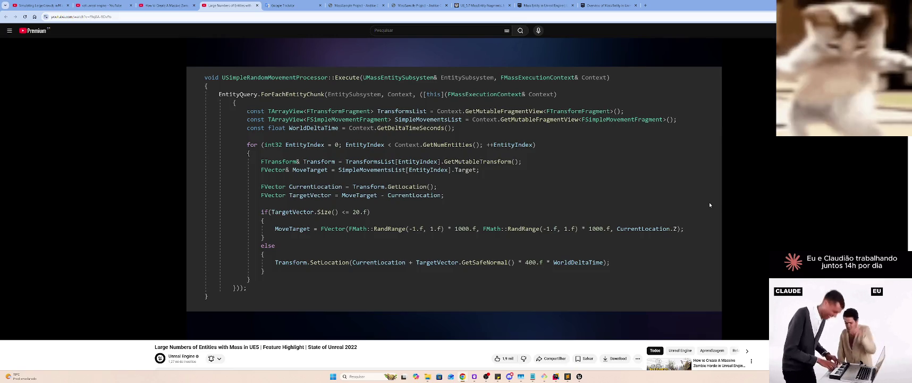
{"action": "key", "text": "alt+Tab"}
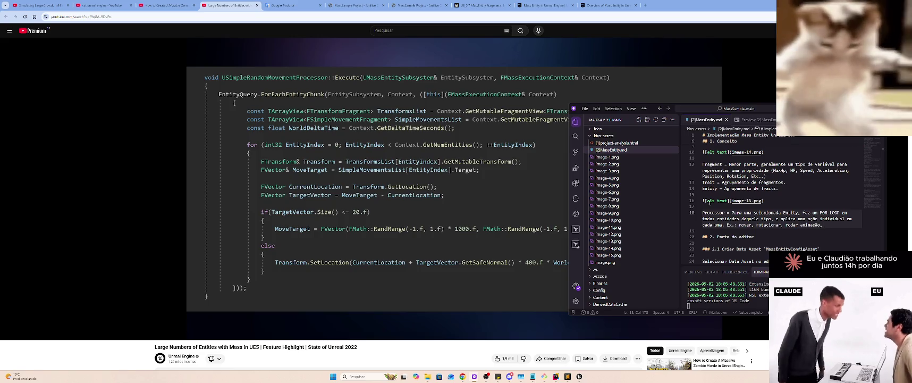
{"action": "type", "text": "calcu"}
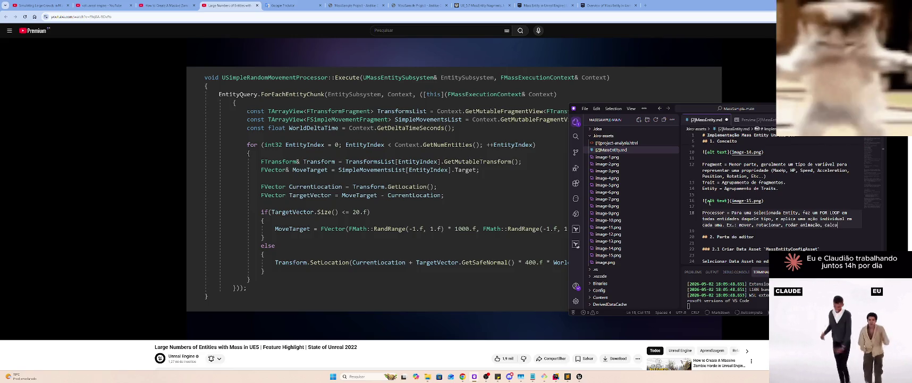
{"action": "key", "text": "BackSpace"}
{"action": "key", "text": "BackSpace"}
{"action": "key", "text": "BackSpace"}
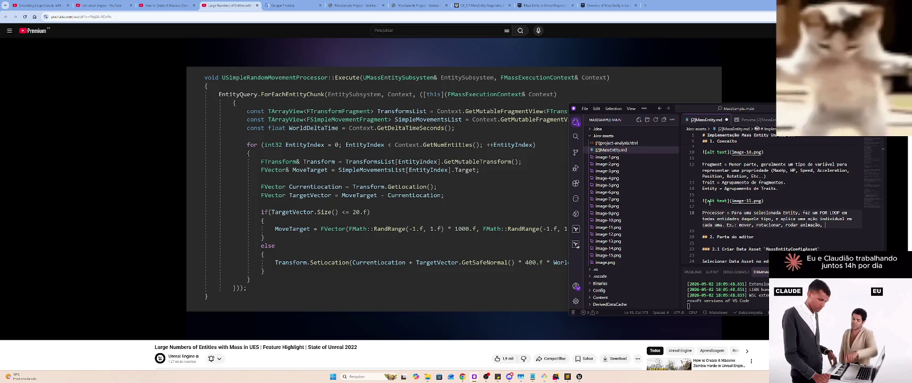
{"action": "key", "text": "BackSpace"}
{"action": "type", "text": "."}
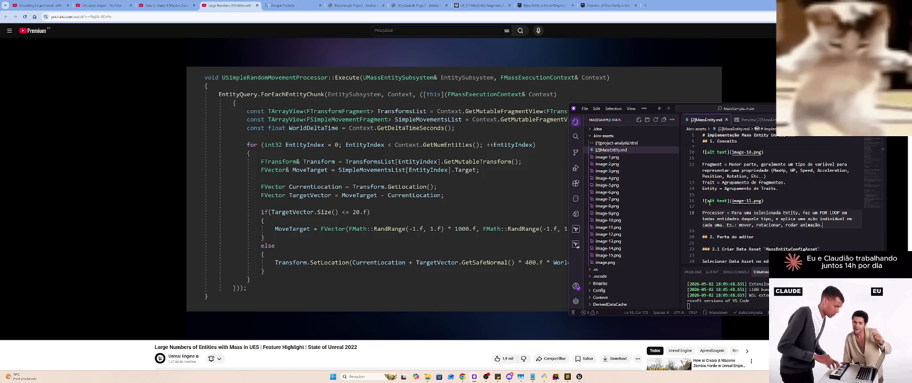
{"action": "key", "text": "BackSpace"}
{"action": "type", "text": ", etc"}
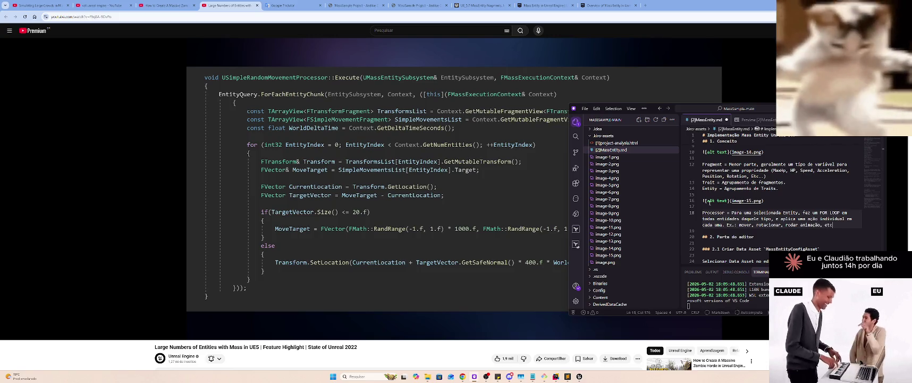
{"action": "type", "text": "..."}
{"action": "key", "text": "ctrl+Tab"}
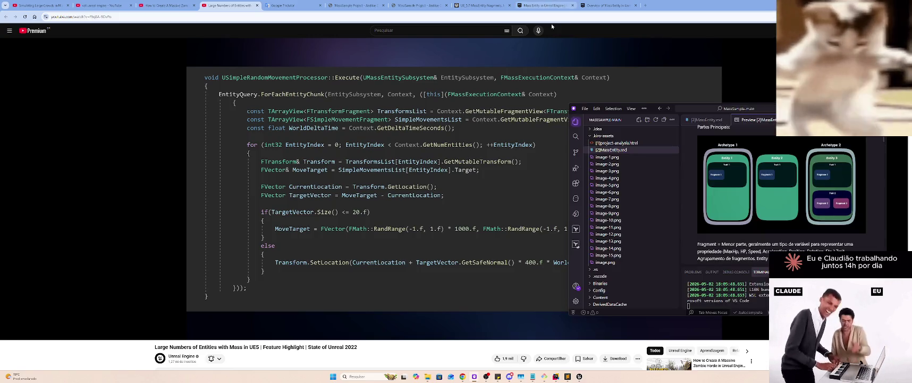
Scroll through the rendered MassEntity notes, then return to the MassEntity.md source tab
{"action": "scroll", "coordinate": [746, 190], "scroll_direction": "up", "scroll_amount": 1}
{"action": "scroll", "coordinate": [746, 190], "scroll_direction": "down", "scroll_amount": 5}
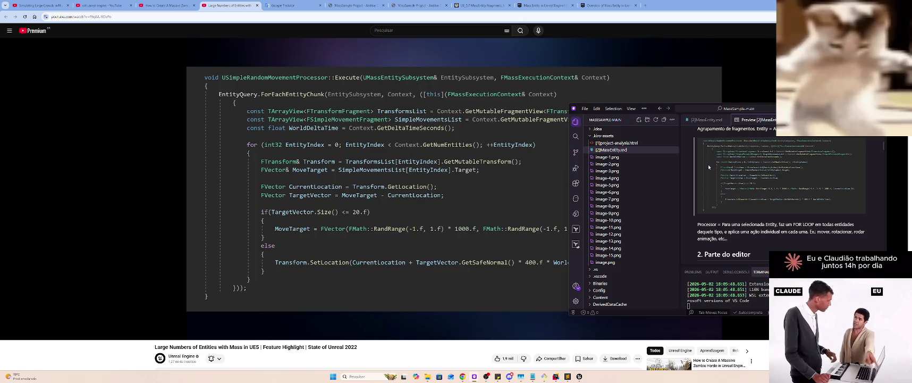
{"action": "scroll", "coordinate": [707, 167], "scroll_direction": "up", "scroll_amount": 3}
{"action": "scroll", "coordinate": [707, 166], "scroll_direction": "up", "scroll_amount": 3}
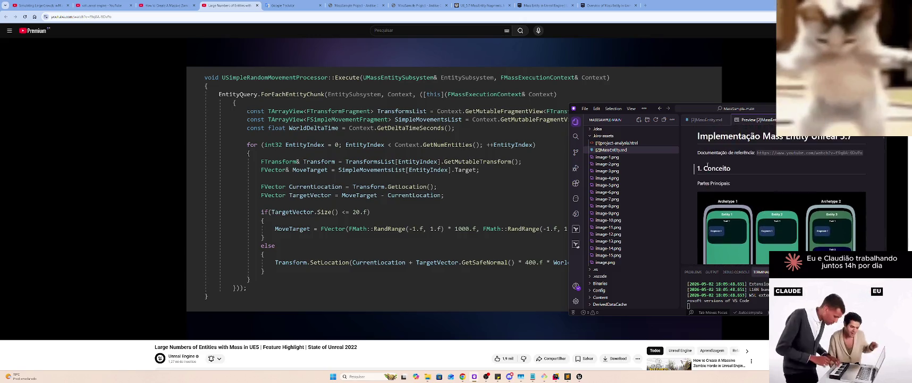
{"action": "scroll", "coordinate": [706, 170], "scroll_direction": "down", "scroll_amount": 1}
{"action": "scroll", "coordinate": [705, 174], "scroll_direction": "down", "scroll_amount": 1}
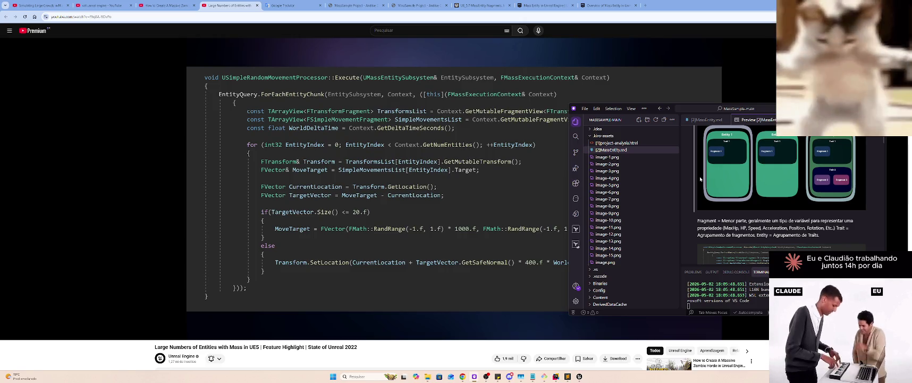
{"action": "left_click", "coordinate": [707, 120]}
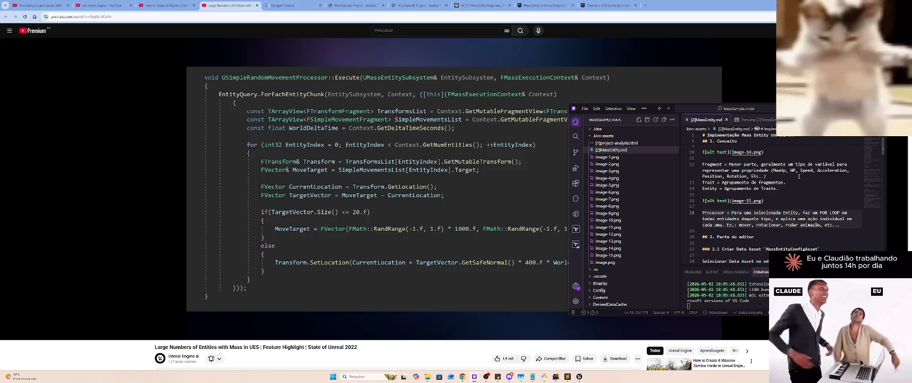
Break the line after the Fragment definition and check the result in the preview
{"action": "left_click", "coordinate": [770, 176]}
{"action": "key", "text": "Return"}
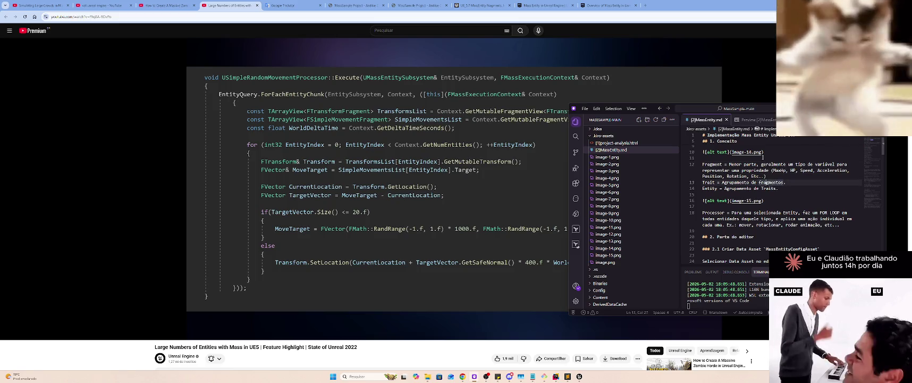
{"action": "key", "text": "Delete"}
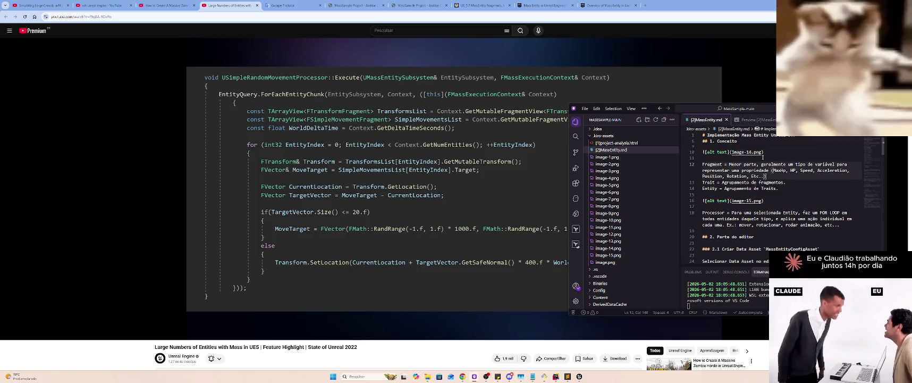
{"action": "key", "text": "ctrl+Tab"}
{"action": "key", "text": "ctrl+Tab"}
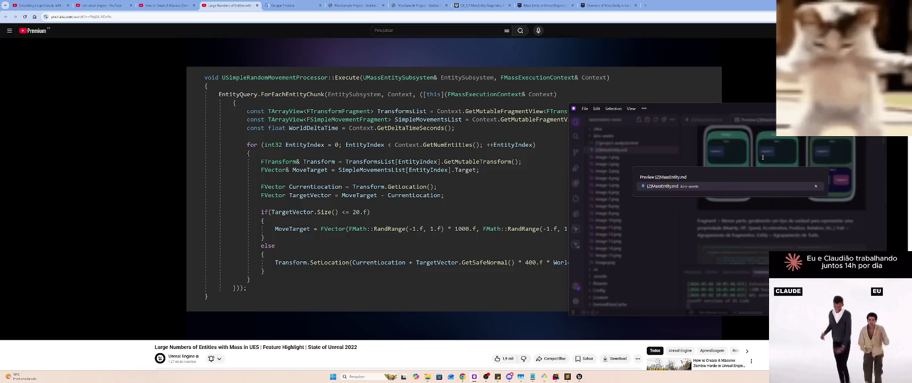
{"action": "key", "text": "ctrl+Tab"}
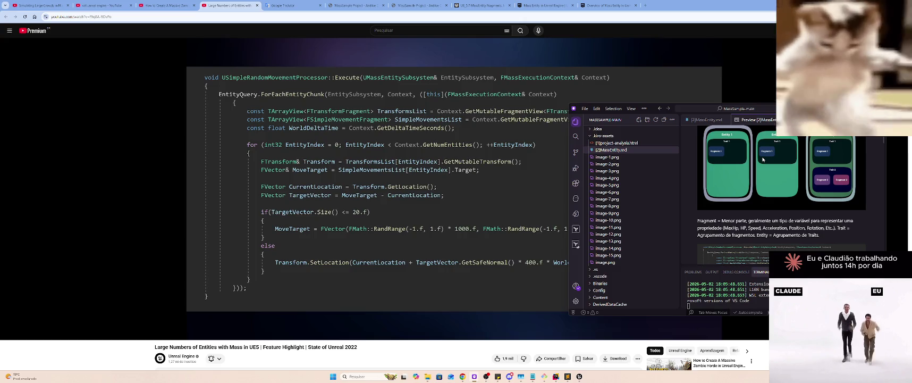
{"action": "key", "text": "ctrl+Tab"}
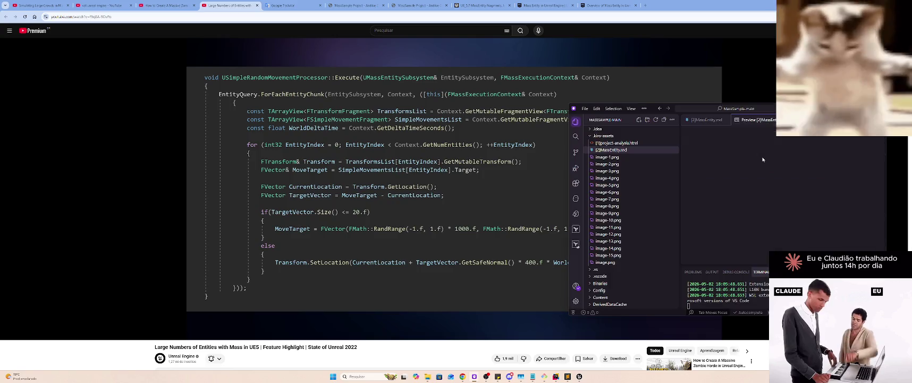
{"action": "key", "text": "ctrl+Tab"}
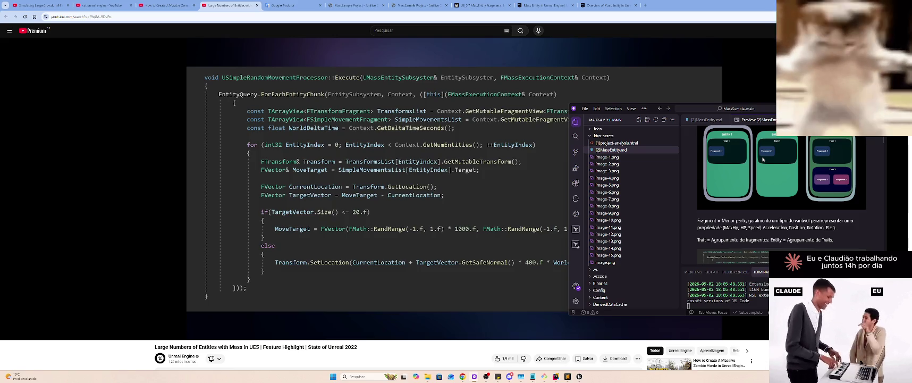
{"action": "key", "text": "ctrl+Tab"}
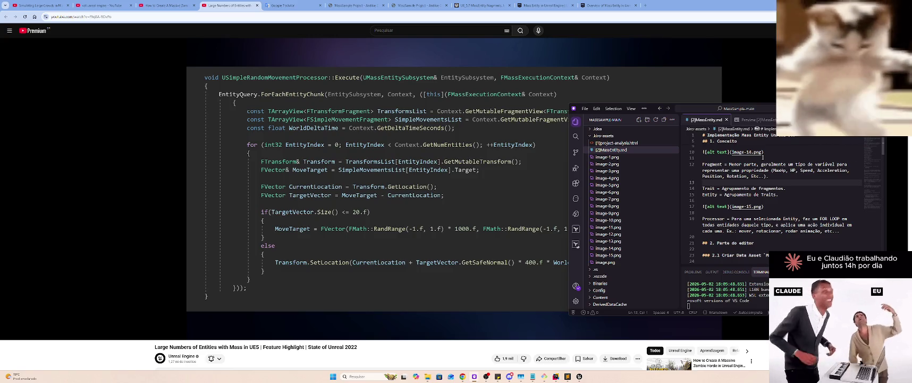
Add a blank line between the Trait and Entity definitions and verify it in the preview
{"action": "key", "text": "Down"}
{"action": "key", "text": "End"}
{"action": "key", "text": "Return"}
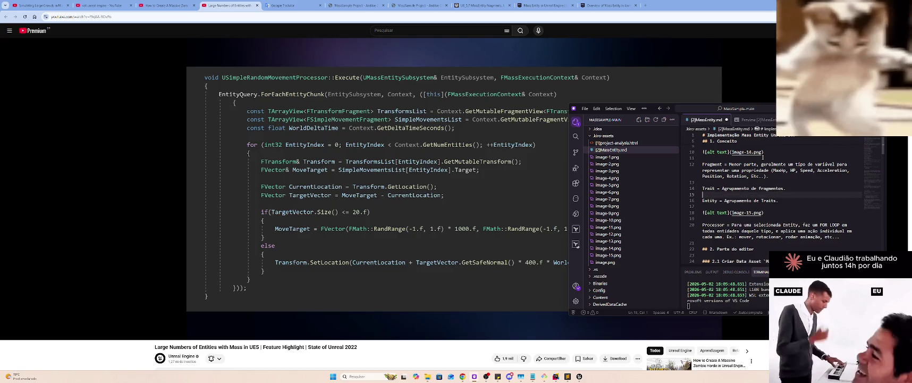
{"action": "key", "text": "ctrl+Tab"}
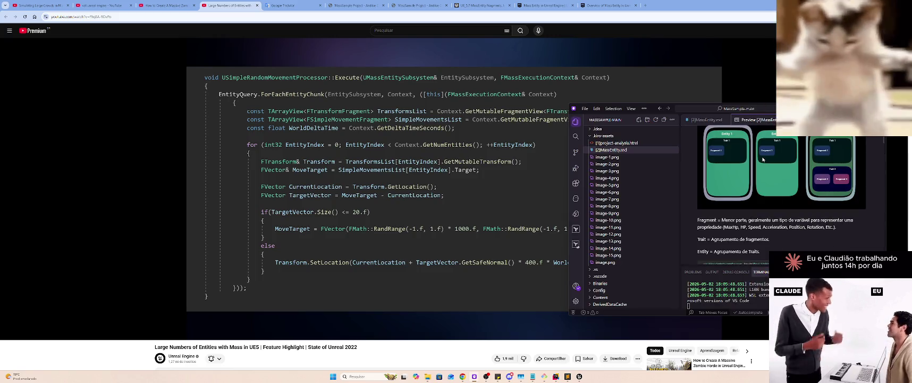
{"action": "key", "text": "ctrl+Tab"}
{"action": "key", "text": "Down"}
{"action": "key", "text": "Down"}
{"action": "key", "text": "Down"}
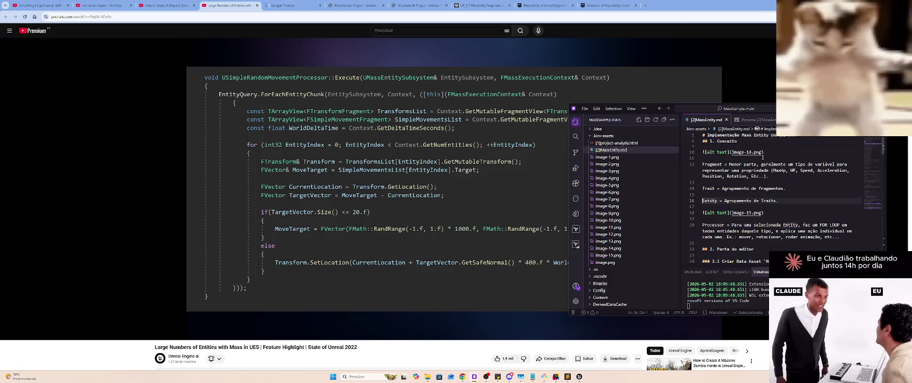
{"action": "key", "text": "Down"}
{"action": "key", "text": "ctrl+Right"}
{"action": "key", "text": "ctrl+Right"}
Insert 'Possui um método Execute().' right after 'Processor =', removing the stray '::'
{"action": "key", "text": "Right"}
{"action": "type", "text": "Possui"}
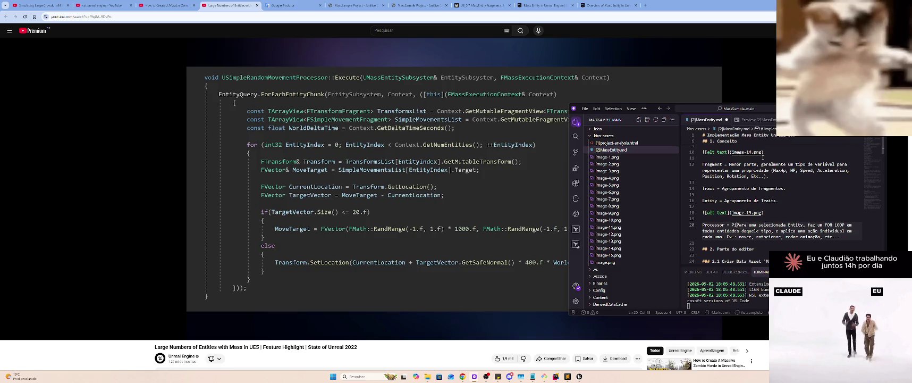
{"action": "type", "text": " um método "}
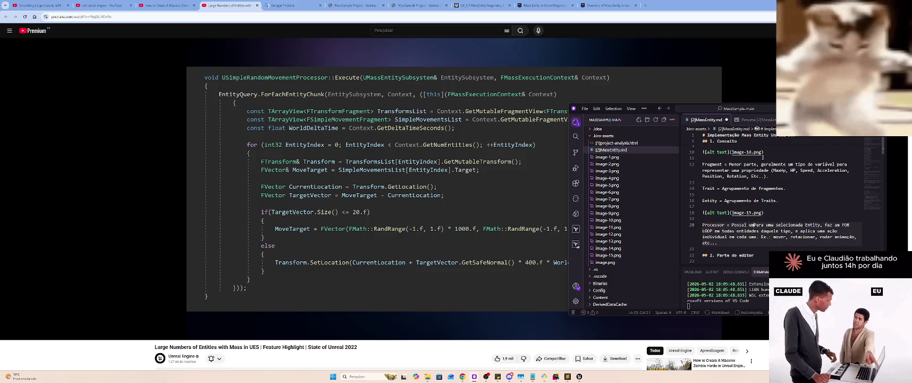
{"action": "type", "text": "::Execu"}
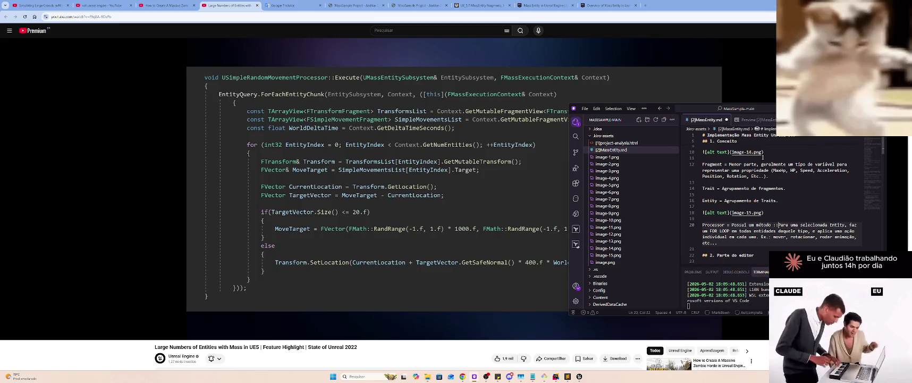
{"action": "type", "text": "te"}
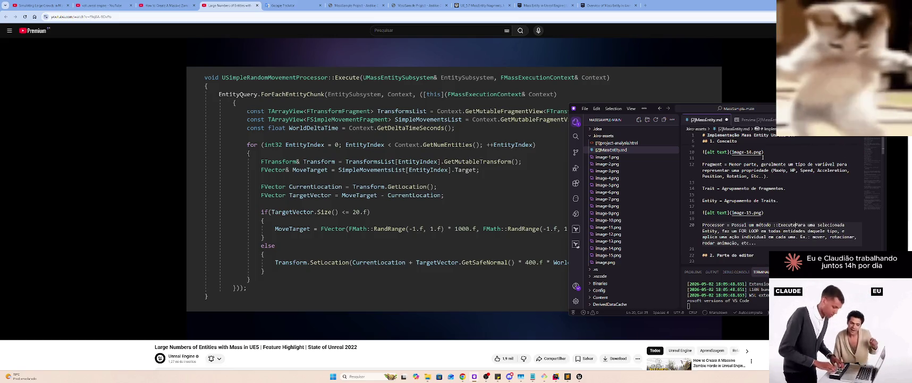
{"action": "key", "text": "ctrl+Left"}
{"action": "key", "text": "BackSpace"}
{"action": "key", "text": "BackSpace"}
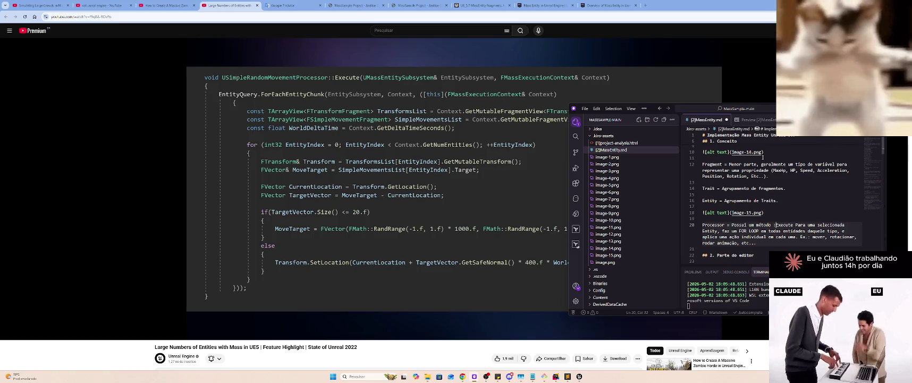
{"action": "key", "text": "ctrl+Right"}
{"action": "key", "text": "Right"}
{"action": "key", "text": "Left"}
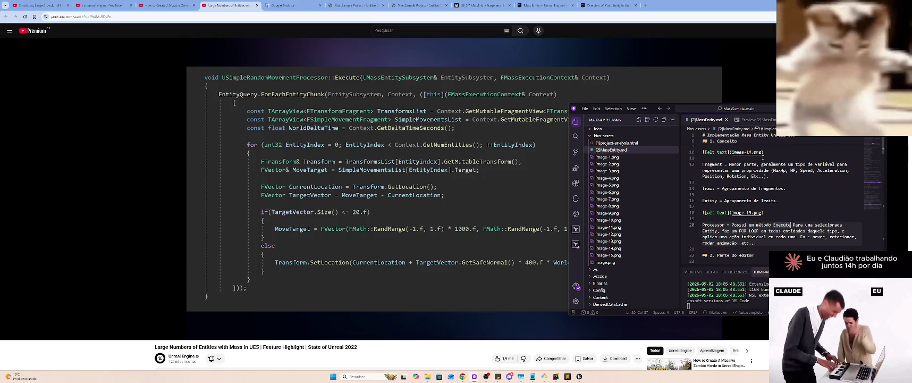
{"action": "type", "text": "()."}
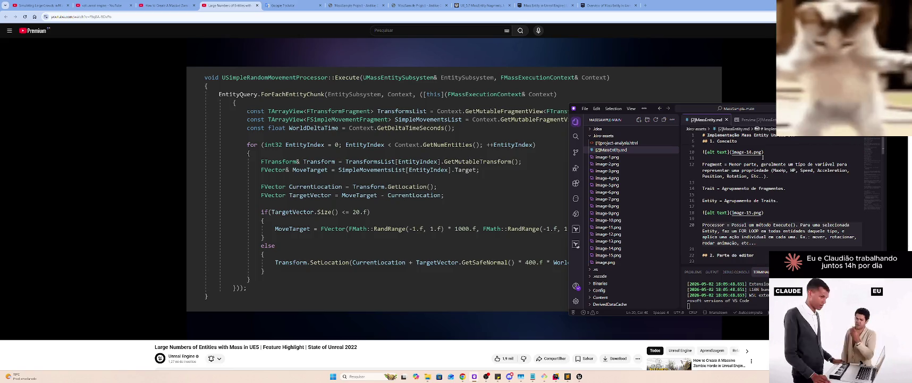
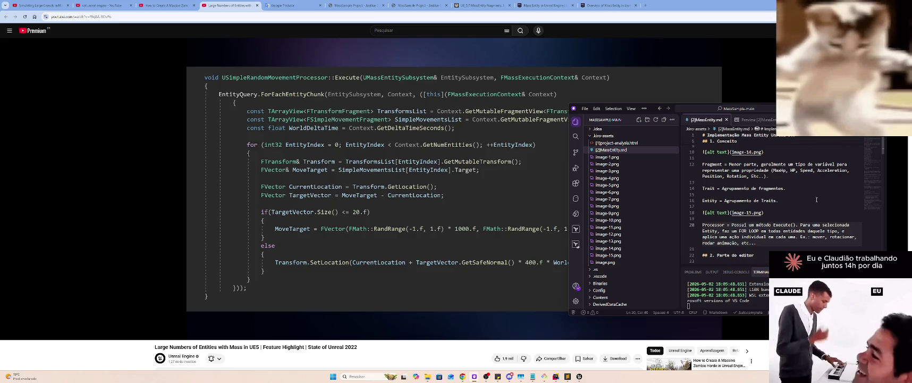
Switch to the rendered 'Preview [2]MassEntity.md' tab of the MassEntity notes
{"action": "key", "text": "ctrl+Tab"}
{"action": "left_click", "coordinate": [769, 185]}
{"action": "scroll", "coordinate": [765, 189], "scroll_direction": "down", "scroll_amount": 5}
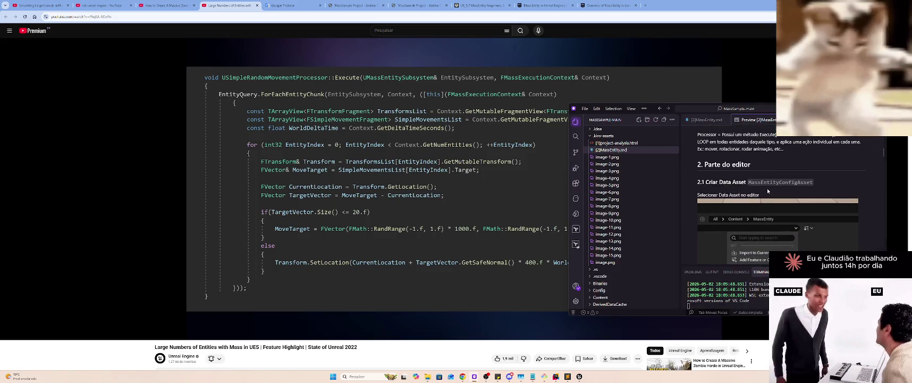
{"action": "key", "text": "super"}
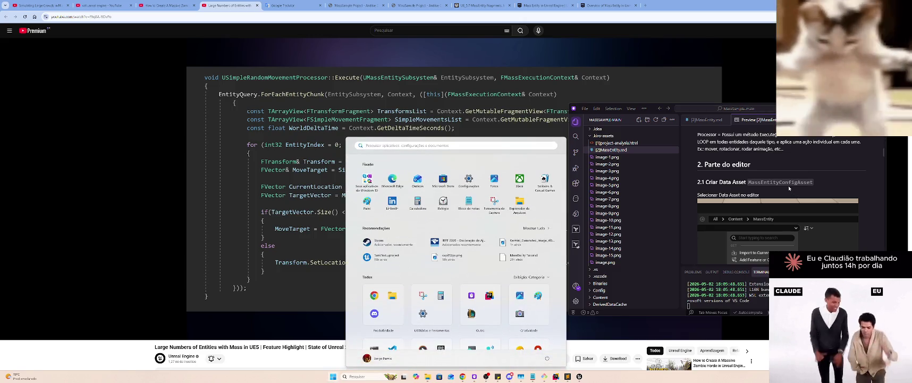
{"action": "key", "text": "super"}
Read through the editor steps down to '3. Parte de Código' and the FSimpleMovementFragment struct
{"action": "scroll", "coordinate": [825, 182], "scroll_direction": "down", "scroll_amount": 1}
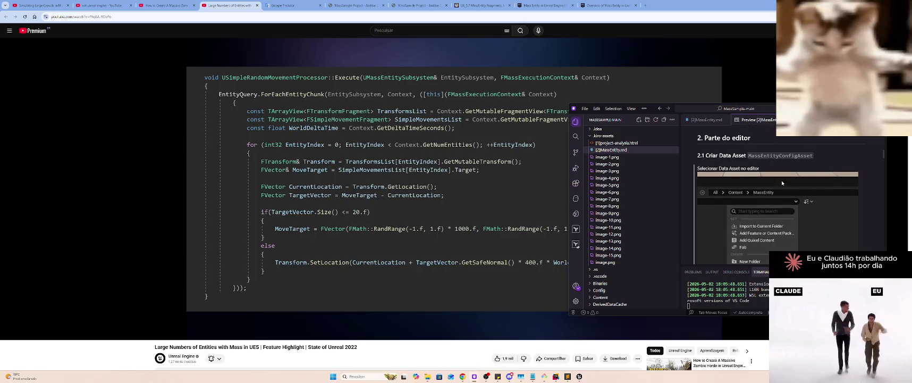
{"action": "scroll", "coordinate": [726, 165], "scroll_direction": "down", "scroll_amount": 5}
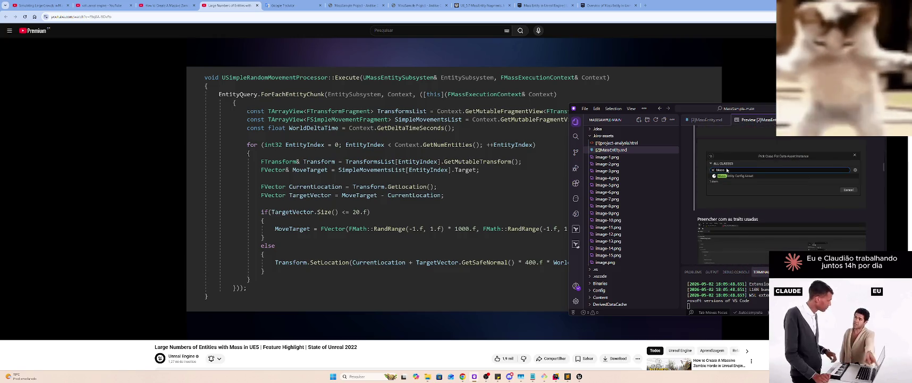
{"action": "scroll", "coordinate": [722, 170], "scroll_direction": "down", "scroll_amount": 1}
{"action": "scroll", "coordinate": [712, 186], "scroll_direction": "up", "scroll_amount": 3}
{"action": "scroll", "coordinate": [711, 194], "scroll_direction": "down", "scroll_amount": 4}
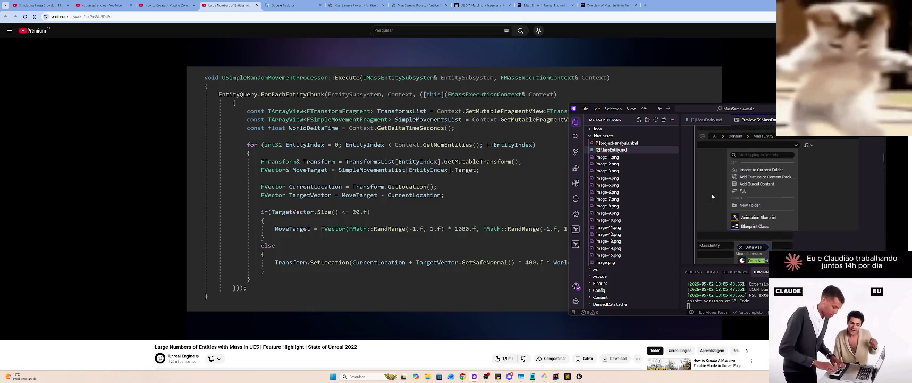
{"action": "scroll", "coordinate": [713, 192], "scroll_direction": "down", "scroll_amount": 5}
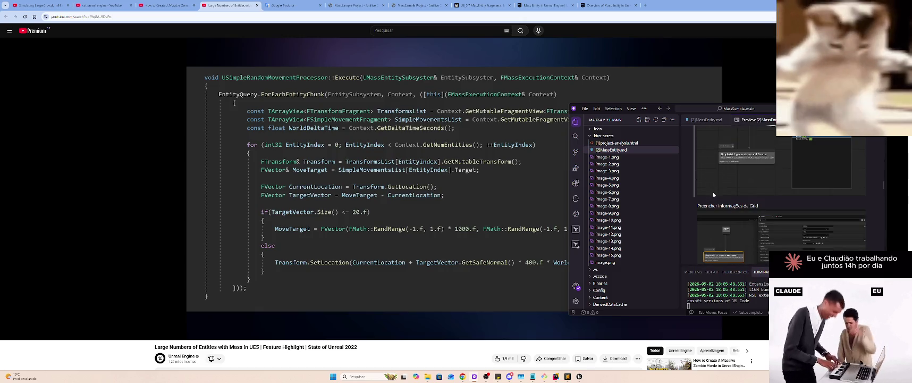
{"action": "scroll", "coordinate": [712, 192], "scroll_direction": "up", "scroll_amount": 2}
{"action": "scroll", "coordinate": [712, 193], "scroll_direction": "down", "scroll_amount": 5}
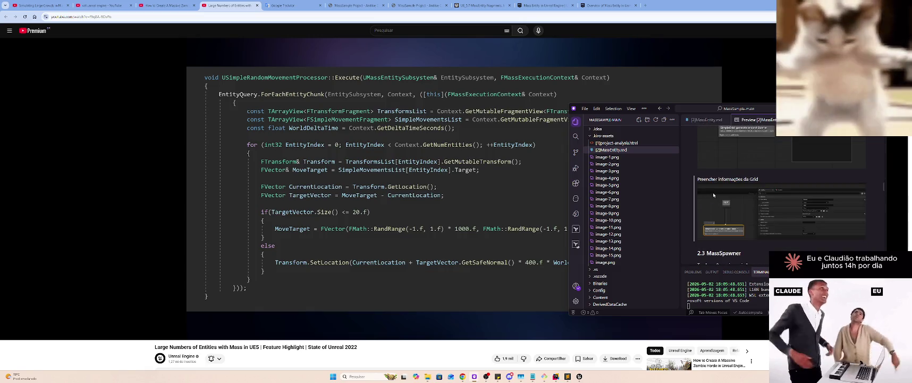
{"action": "scroll", "coordinate": [709, 201], "scroll_direction": "down", "scroll_amount": 4}
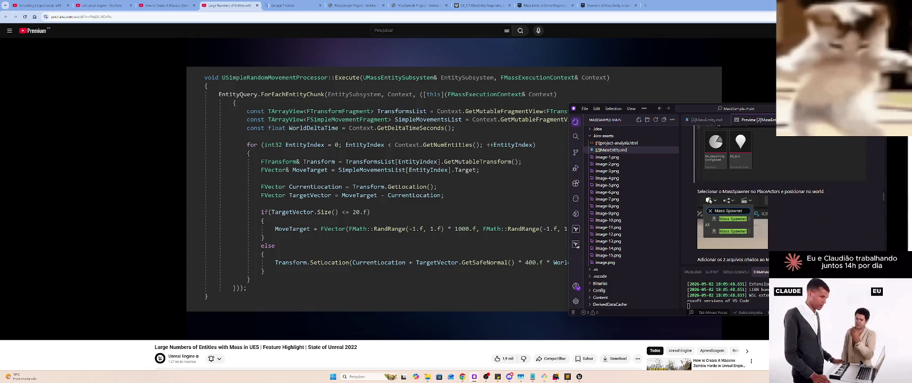
{"action": "scroll", "coordinate": [708, 204], "scroll_direction": "up", "scroll_amount": 1}
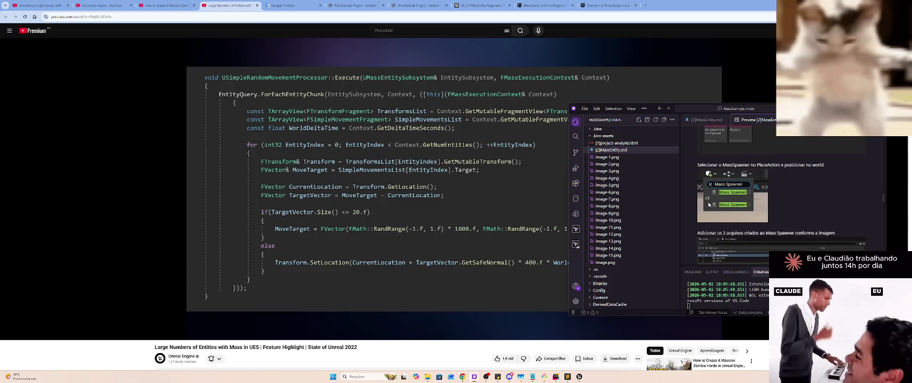
{"action": "scroll", "coordinate": [709, 204], "scroll_direction": "down", "scroll_amount": 1}
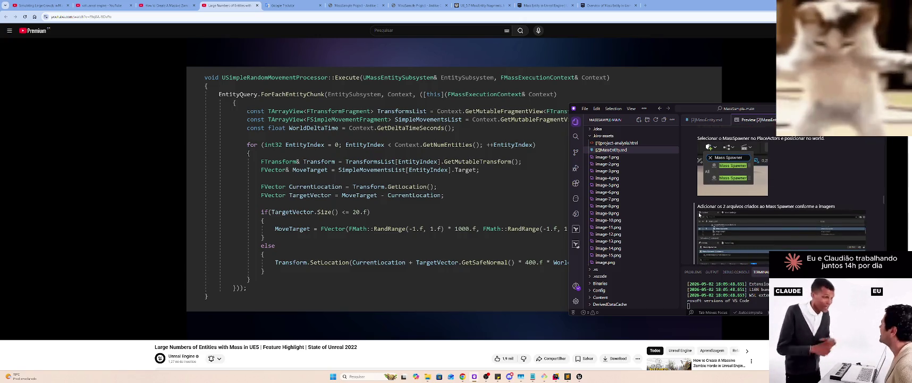
{"action": "scroll", "coordinate": [699, 215], "scroll_direction": "down", "scroll_amount": 4}
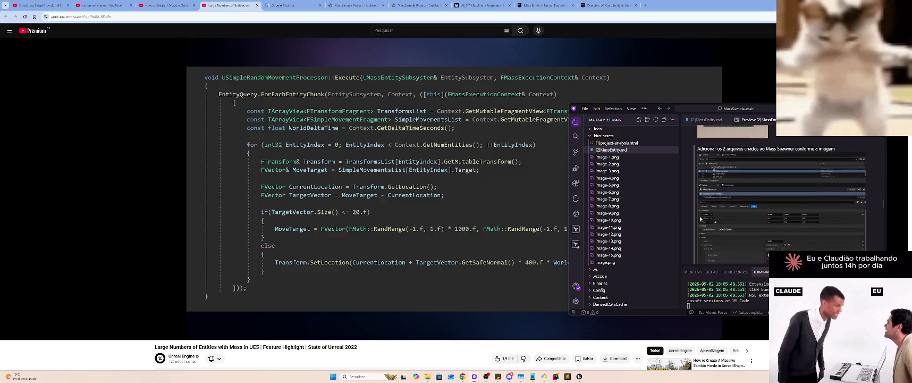
{"action": "scroll", "coordinate": [702, 218], "scroll_direction": "down", "scroll_amount": 4}
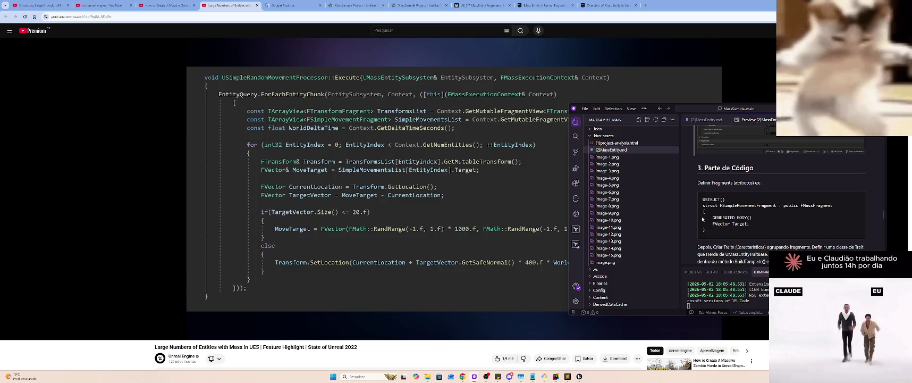
{"action": "left_click", "coordinate": [755, 235]}
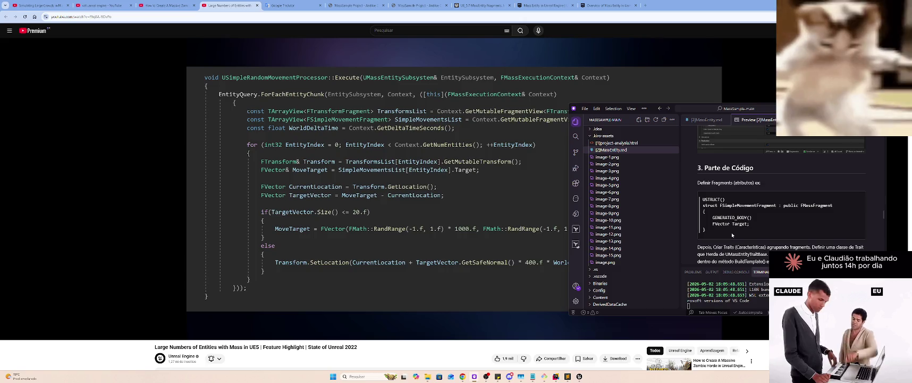
{"action": "scroll", "coordinate": [763, 227], "scroll_direction": "down", "scroll_amount": 3}
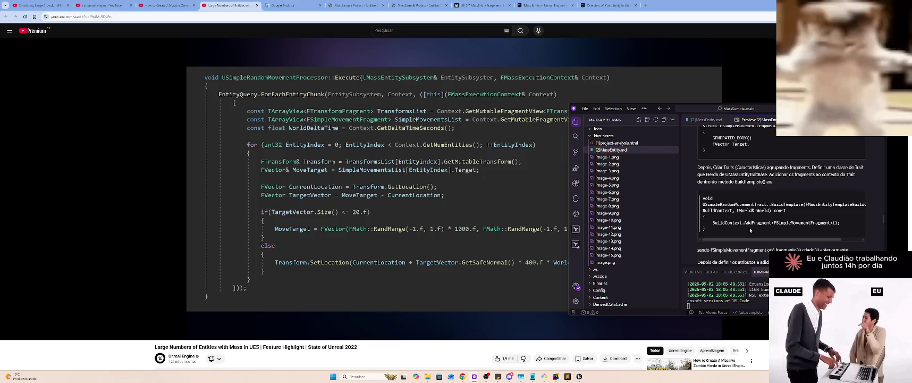
{"action": "scroll", "coordinate": [750, 231], "scroll_direction": "up", "scroll_amount": 3}
{"action": "scroll", "coordinate": [749, 231], "scroll_direction": "down", "scroll_amount": 2}
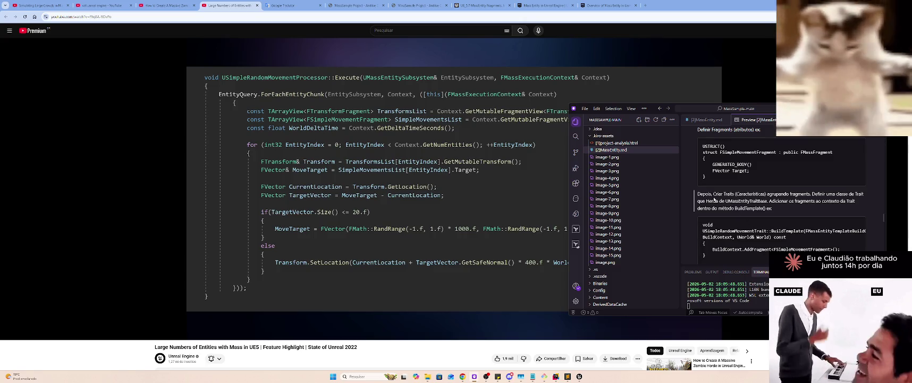
{"action": "mouse_move", "coordinate": [697, 194]}
{"action": "left_mouse_down"}
{"action": "mouse_move", "coordinate": [855, 201]}
{"action": "mouse_move", "coordinate": [697, 200]}
{"action": "mouse_move", "coordinate": [814, 208]}
{"action": "left_mouse_up"}
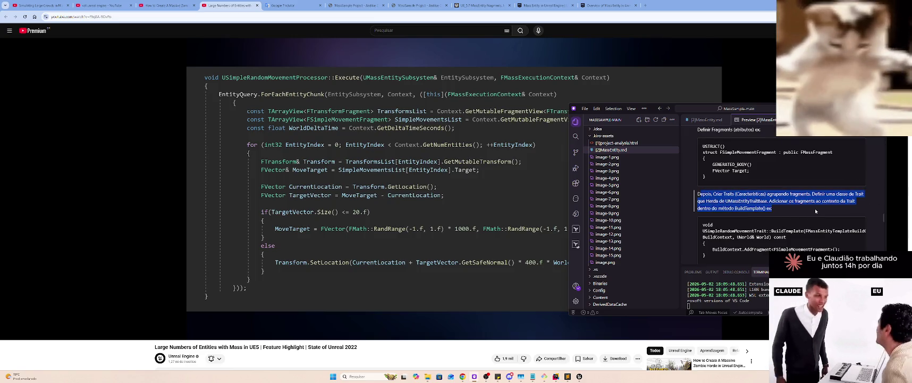
{"action": "left_click", "coordinate": [814, 208]}
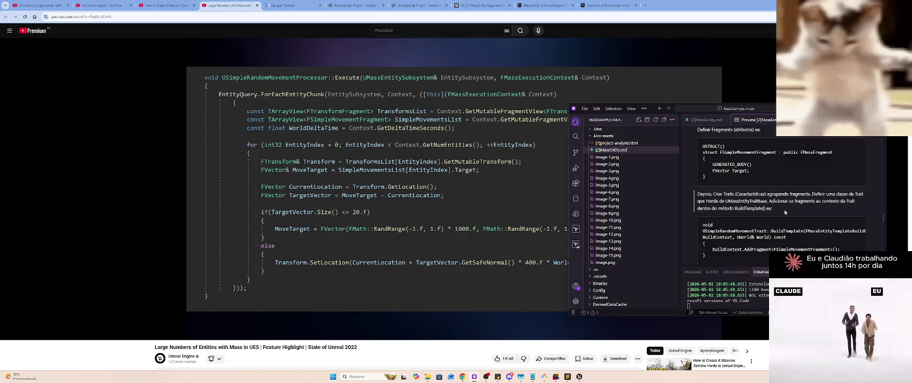
{"action": "scroll", "coordinate": [785, 212], "scroll_direction": "down", "scroll_amount": 5}
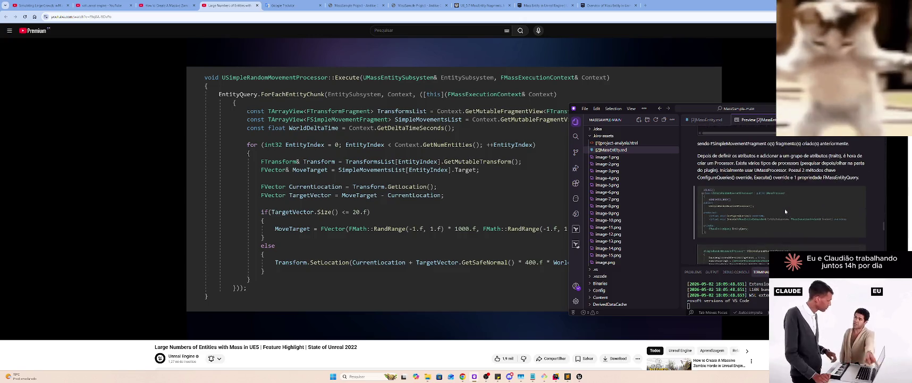
{"action": "scroll", "coordinate": [784, 208], "scroll_direction": "up", "scroll_amount": 1}
{"action": "scroll", "coordinate": [784, 210], "scroll_direction": "up", "scroll_amount": 2}
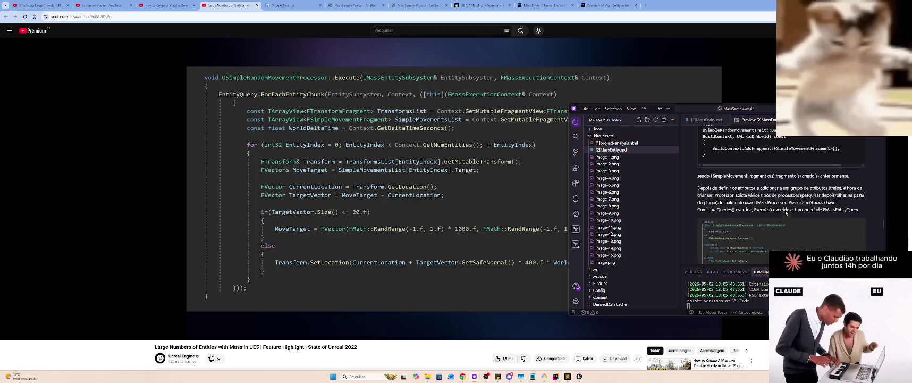
{"action": "scroll", "coordinate": [785, 212], "scroll_direction": "down", "scroll_amount": 1}
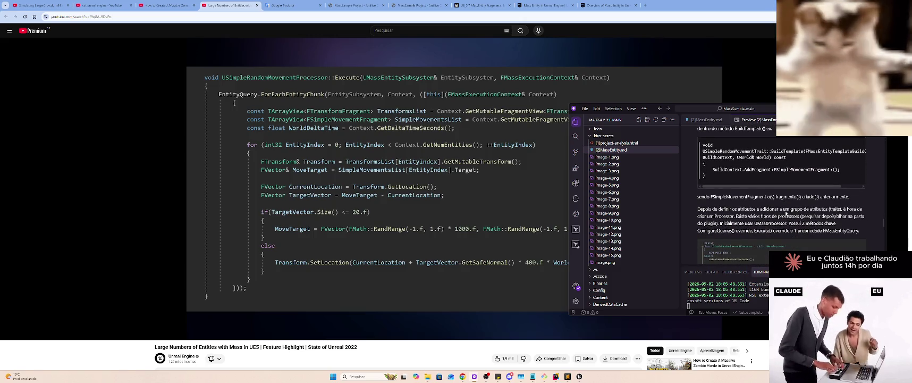
{"action": "scroll", "coordinate": [765, 214], "scroll_direction": "up", "scroll_amount": 1}
{"action": "scroll", "coordinate": [744, 216], "scroll_direction": "down", "scroll_amount": 1}
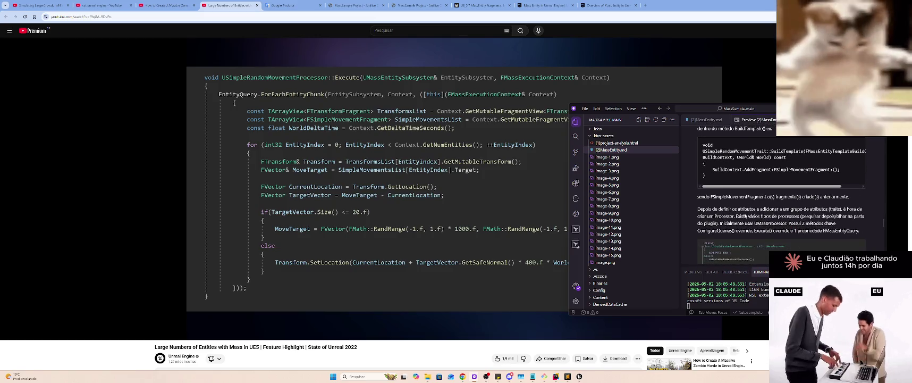
{"action": "scroll", "coordinate": [745, 216], "scroll_direction": "down", "scroll_amount": 1}
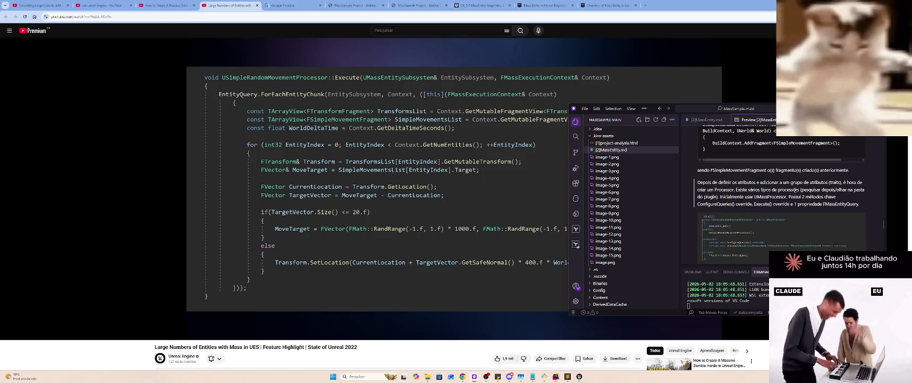
{"action": "scroll", "coordinate": [794, 197], "scroll_direction": "up", "scroll_amount": 4}
{"action": "scroll", "coordinate": [749, 203], "scroll_direction": "down", "scroll_amount": 2}
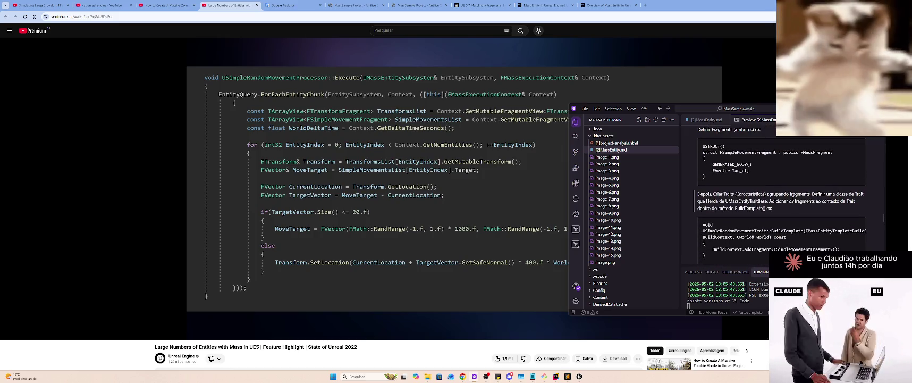
{"action": "scroll", "coordinate": [749, 202], "scroll_direction": "up", "scroll_amount": 4}
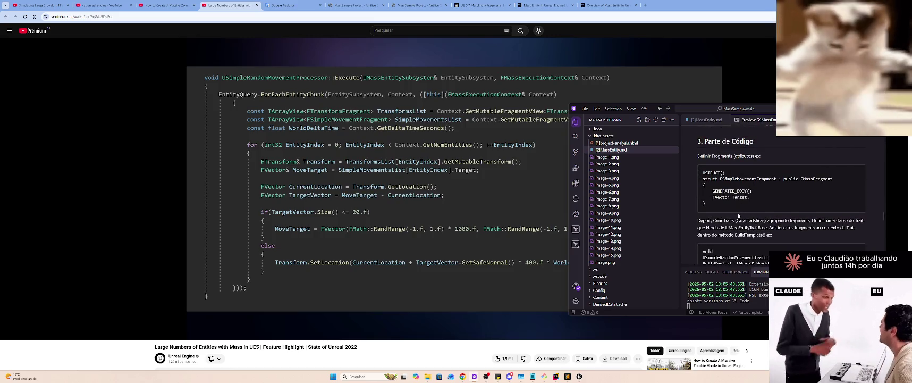
{"action": "scroll", "coordinate": [738, 214], "scroll_direction": "down", "scroll_amount": 4}
{"action": "mouse_move", "coordinate": [705, 197]}
{"action": "left_mouse_down"}
{"action": "mouse_move", "coordinate": [744, 210]}
{"action": "mouse_move", "coordinate": [846, 209]}
{"action": "left_mouse_up"}
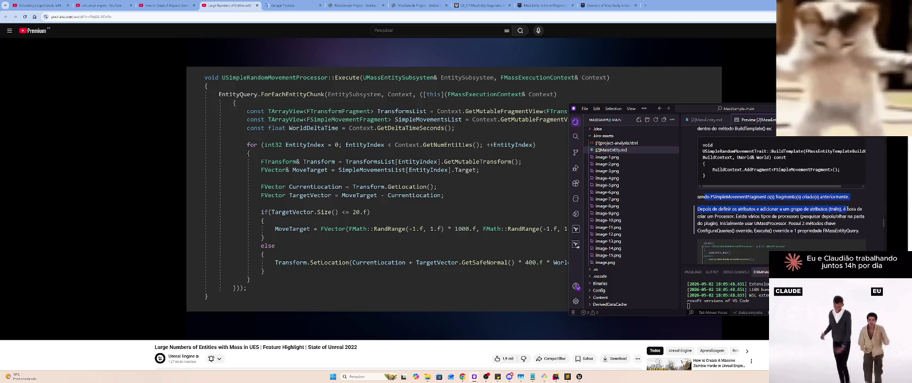
Scroll on and highlight the mention of the ConfigureQueries override in the notes
{"action": "left_click", "coordinate": [791, 229]}
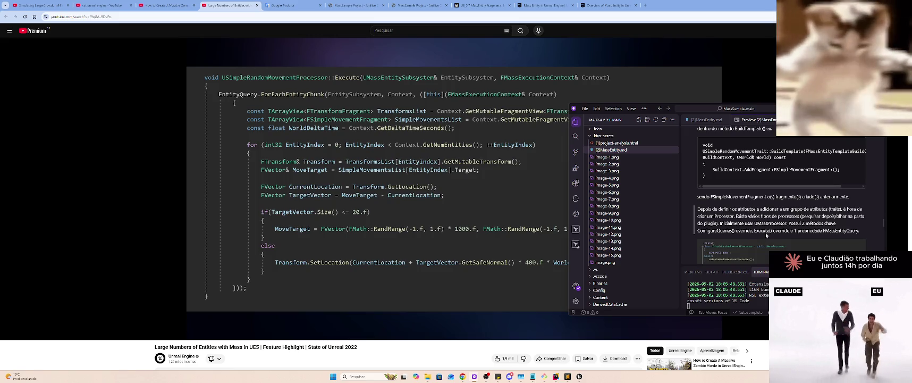
{"action": "scroll", "coordinate": [744, 241], "scroll_direction": "down", "scroll_amount": 1}
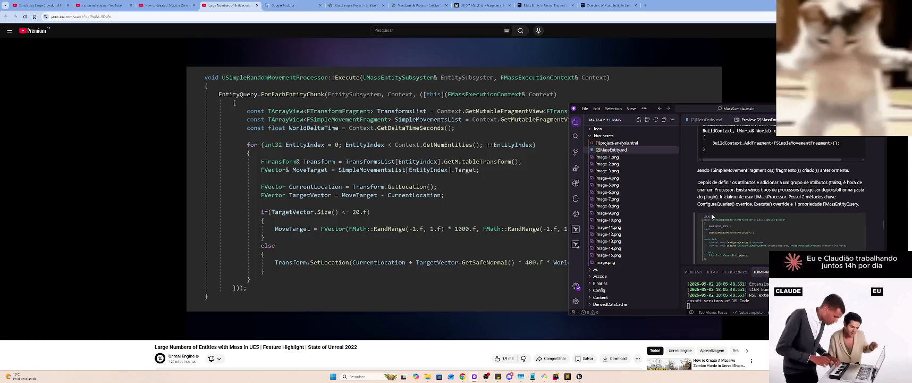
{"action": "scroll", "coordinate": [712, 216], "scroll_direction": "down", "scroll_amount": 1}
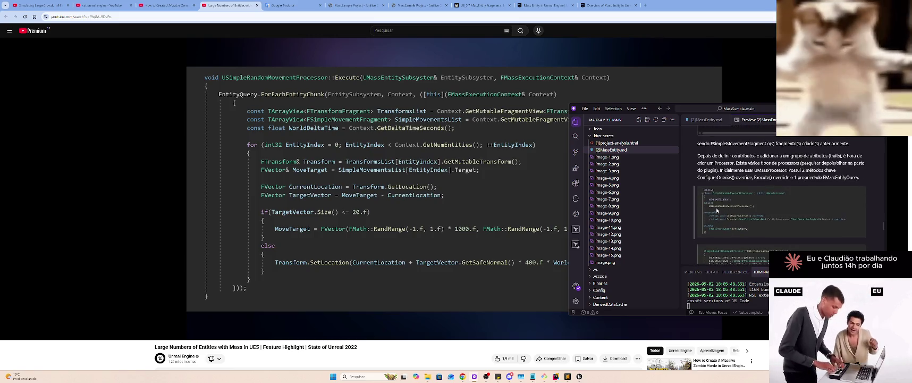
{"action": "left_click_drag", "start_coordinate": [698, 178], "coordinate": [854, 178]}
{"action": "left_click", "coordinate": [854, 178]}
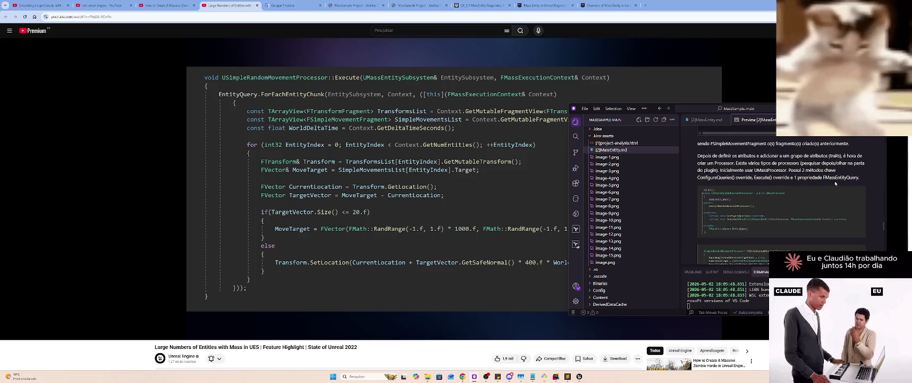
Reach the Processor constructor note and maximize the VS Code window over the video
{"action": "scroll", "coordinate": [778, 185], "scroll_direction": "down", "scroll_amount": 2}
{"action": "scroll", "coordinate": [778, 186], "scroll_direction": "down", "scroll_amount": 3}
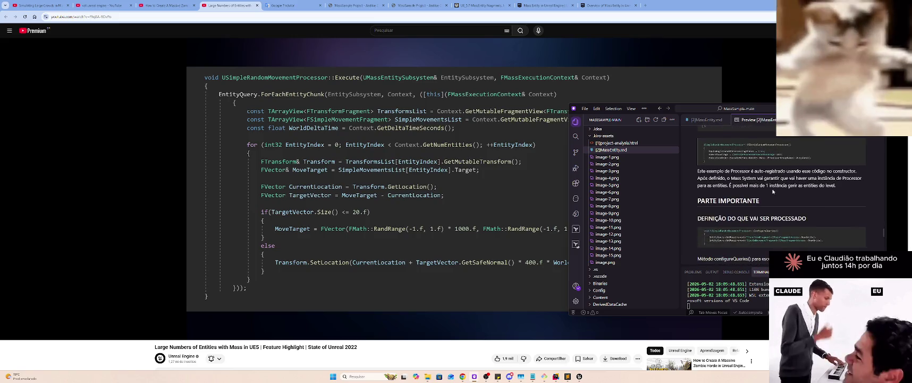
{"action": "scroll", "coordinate": [770, 192], "scroll_direction": "up", "scroll_amount": 2}
{"action": "scroll", "coordinate": [769, 191], "scroll_direction": "down", "scroll_amount": 3}
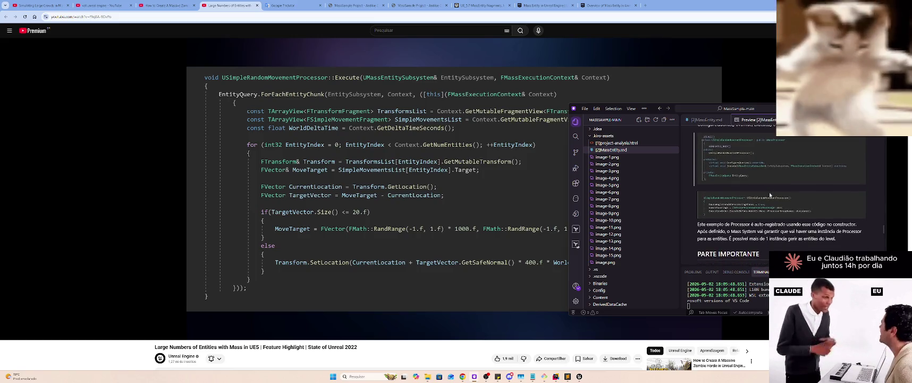
{"action": "scroll", "coordinate": [767, 197], "scroll_direction": "up", "scroll_amount": 5}
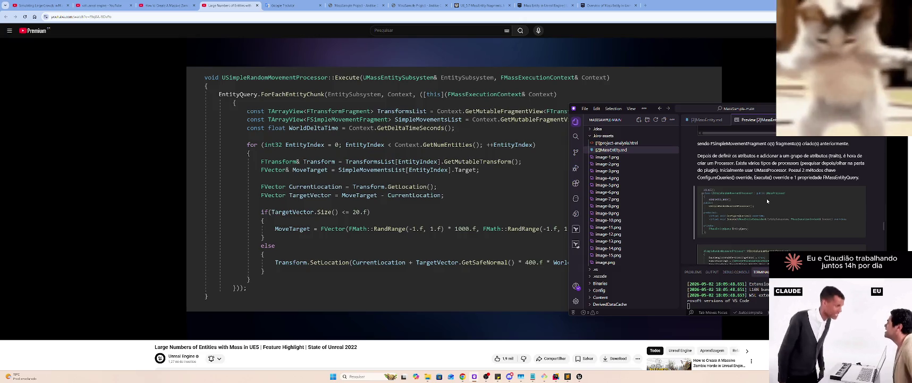
{"action": "scroll", "coordinate": [765, 202], "scroll_direction": "down", "scroll_amount": 2}
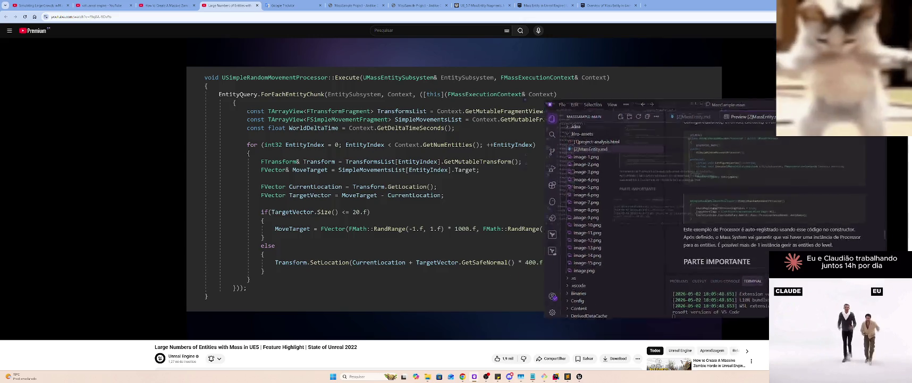
{"action": "key", "text": "super+Up"}
Scroll from 2.3 MassSpawner down to the PARTE IMPORTANTE ConfigureQueries code, marking its heading
{"action": "scroll", "coordinate": [502, 185], "scroll_direction": "down", "scroll_amount": 15}
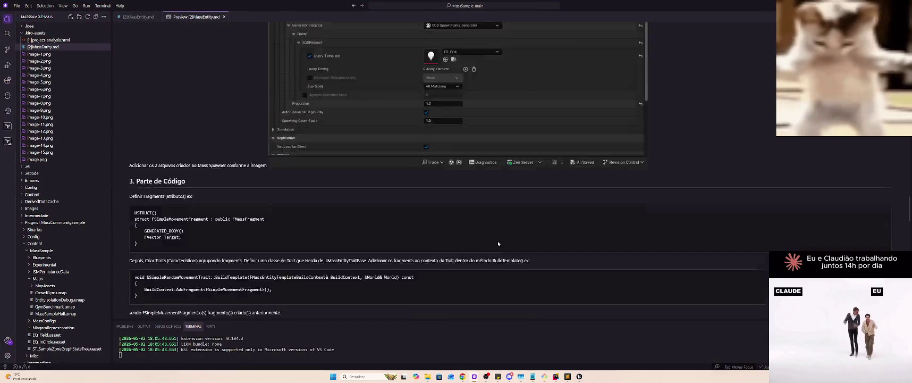
{"action": "scroll", "coordinate": [493, 239], "scroll_direction": "down", "scroll_amount": 8}
{"action": "scroll", "coordinate": [486, 227], "scroll_direction": "up", "scroll_amount": 6}
{"action": "scroll", "coordinate": [487, 228], "scroll_direction": "up", "scroll_amount": 12}
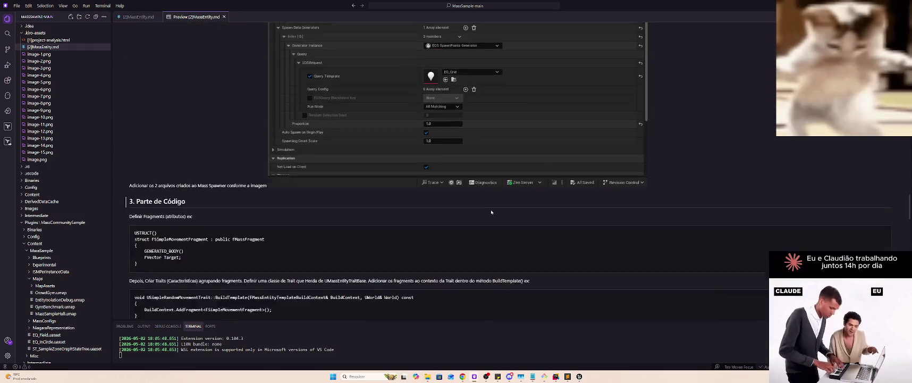
{"action": "scroll", "coordinate": [487, 224], "scroll_direction": "down", "scroll_amount": 3}
{"action": "scroll", "coordinate": [487, 224], "scroll_direction": "down", "scroll_amount": 3}
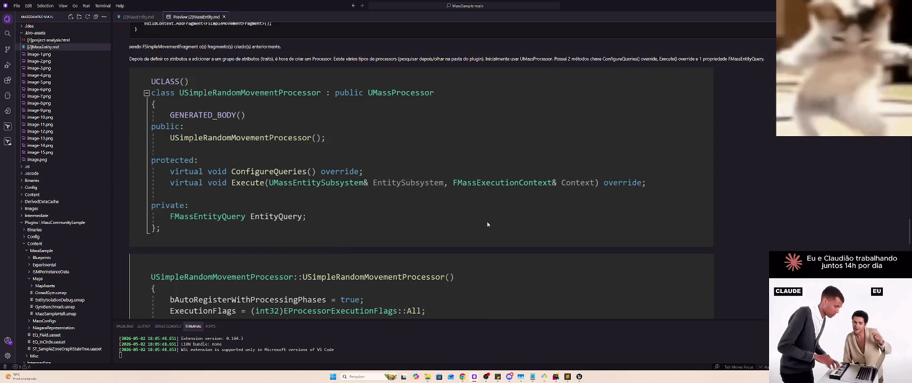
{"action": "scroll", "coordinate": [487, 224], "scroll_direction": "down", "scroll_amount": 4}
{"action": "scroll", "coordinate": [487, 224], "scroll_direction": "up", "scroll_amount": 2}
{"action": "scroll", "coordinate": [487, 224], "scroll_direction": "up", "scroll_amount": 3}
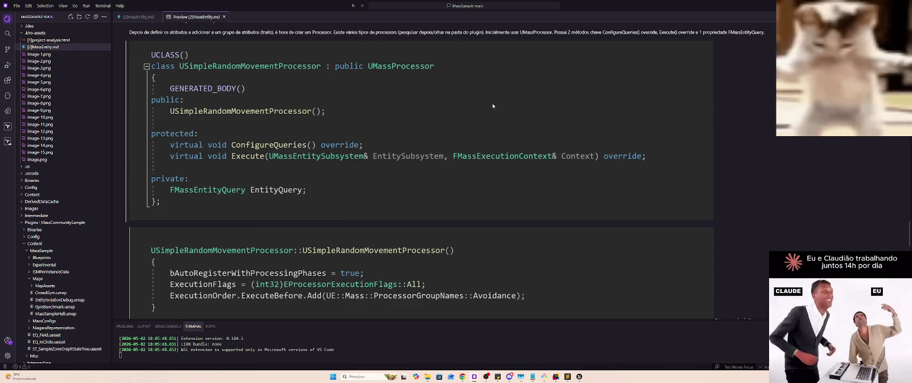
{"action": "scroll", "coordinate": [476, 43], "scroll_direction": "down", "scroll_amount": 6}
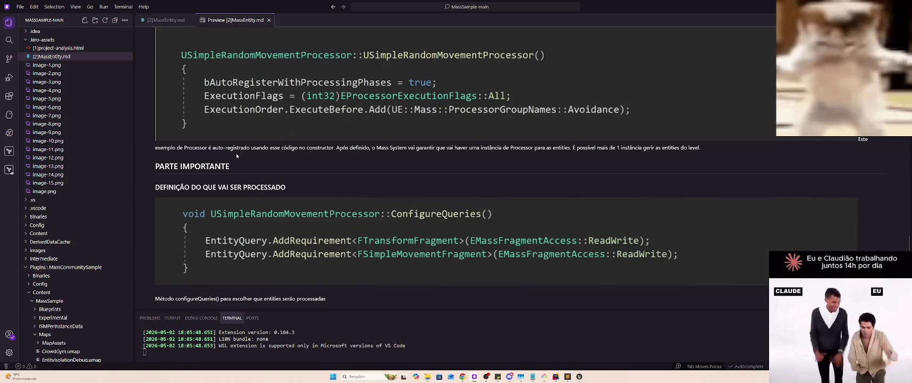
{"action": "scroll", "coordinate": [262, 149], "scroll_direction": "up", "scroll_amount": 5}
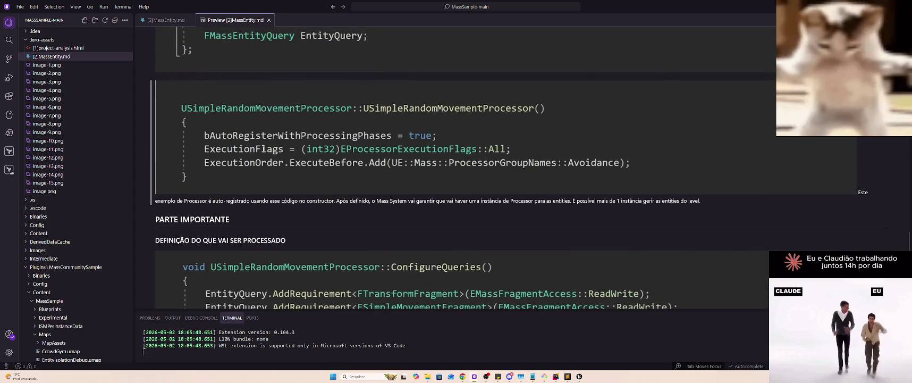
{"action": "scroll", "coordinate": [254, 157], "scroll_direction": "down", "scroll_amount": 6}
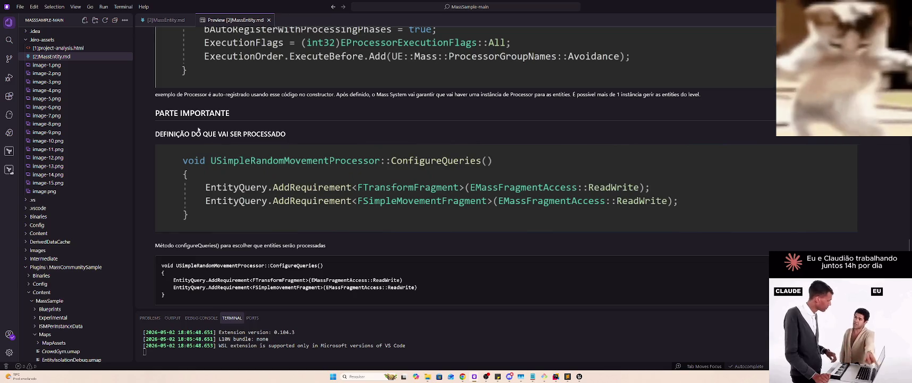
{"action": "triple_click", "coordinate": [158, 133]}
Highlight the configureQueries() explanation line below the code block
{"action": "left_click", "coordinate": [335, 136]}
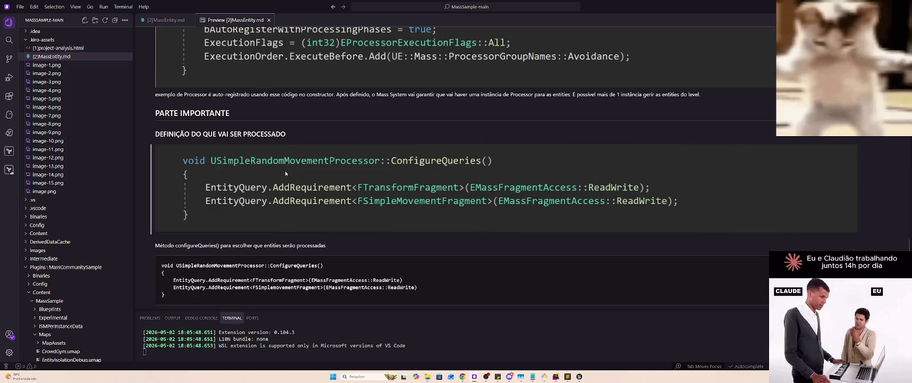
{"action": "scroll", "coordinate": [301, 202], "scroll_direction": "down", "scroll_amount": 3}
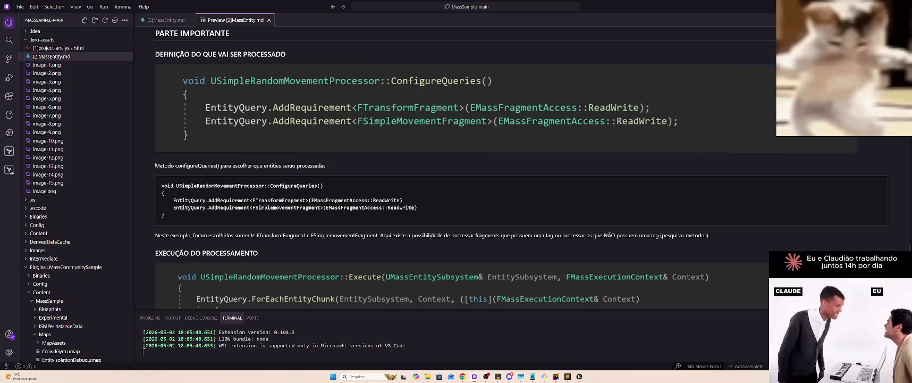
{"action": "left_click_drag", "start_coordinate": [155, 165], "coordinate": [326, 166]}
{"action": "left_click", "coordinate": [334, 167]}
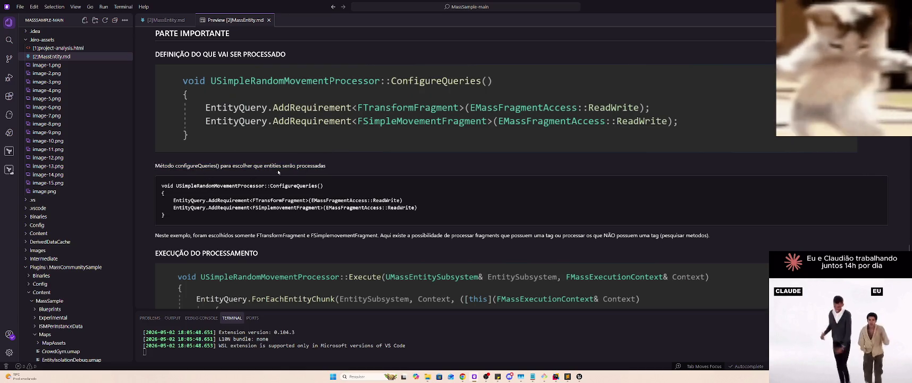
{"action": "left_click_drag", "start_coordinate": [177, 166], "coordinate": [326, 166]}
{"action": "left_click", "coordinate": [343, 170]}
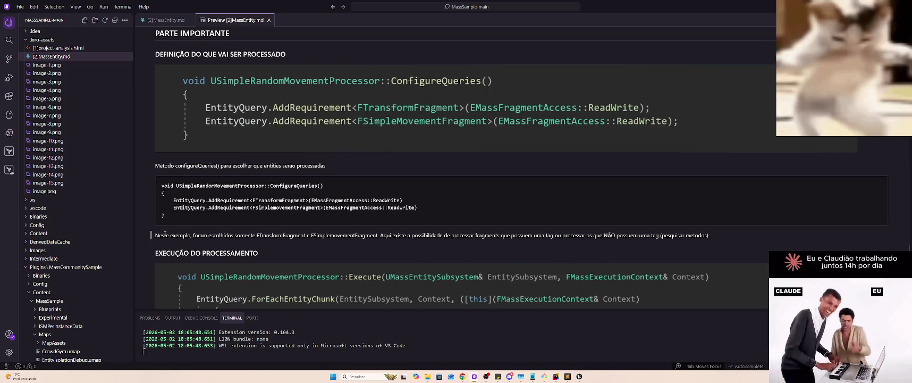
Highlight the paragraph stating only FTransformFragment and FSimpleMovementFragment foram escolhidos
{"action": "left_click_drag", "start_coordinate": [167, 234], "coordinate": [232, 233]}
{"action": "left_click_drag", "start_coordinate": [323, 235], "coordinate": [318, 245]}
{"action": "left_click", "coordinate": [323, 250]}
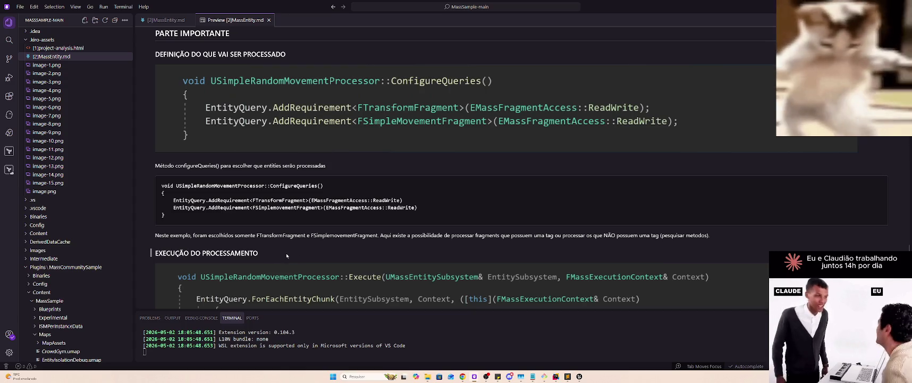
{"action": "mouse_move", "coordinate": [193, 235]}
{"action": "left_mouse_down"}
{"action": "mouse_move", "coordinate": [712, 251]}
{"action": "mouse_move", "coordinate": [722, 238]}
{"action": "left_mouse_up"}
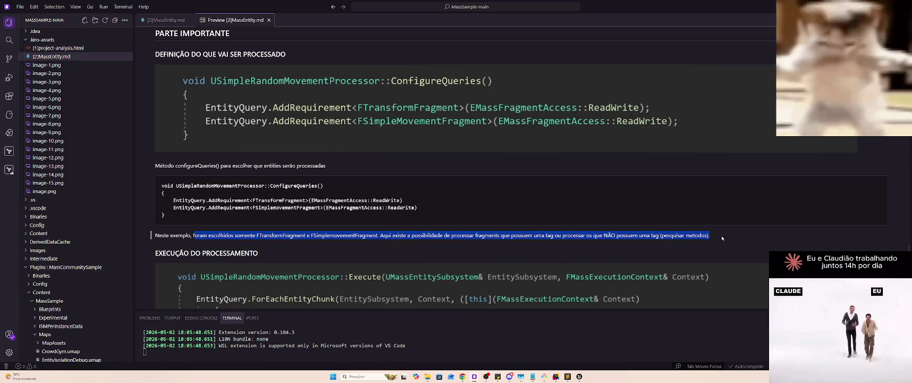
Scroll to the Execute() for-loop and the ForEachEntityChunk memory-chunk note
{"action": "left_click", "coordinate": [721, 238]}
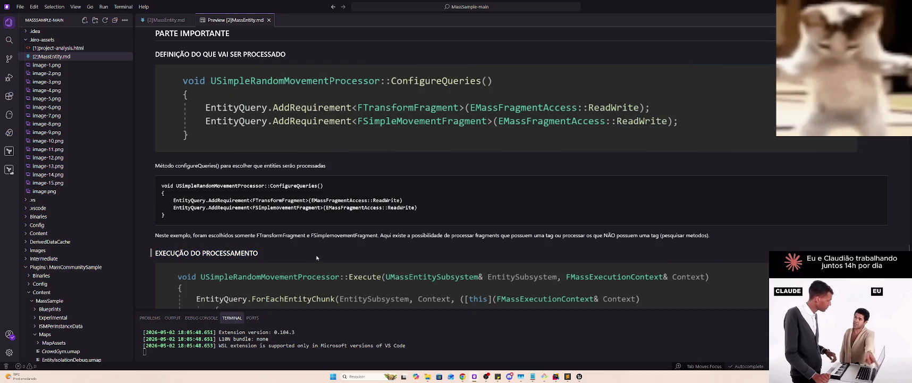
{"action": "scroll", "coordinate": [316, 256], "scroll_direction": "down", "scroll_amount": 5}
{"action": "scroll", "coordinate": [315, 255], "scroll_direction": "down", "scroll_amount": 5}
{"action": "scroll", "coordinate": [310, 262], "scroll_direction": "up", "scroll_amount": 4}
{"action": "scroll", "coordinate": [310, 262], "scroll_direction": "up", "scroll_amount": 2}
{"action": "scroll", "coordinate": [308, 265], "scroll_direction": "down", "scroll_amount": 5}
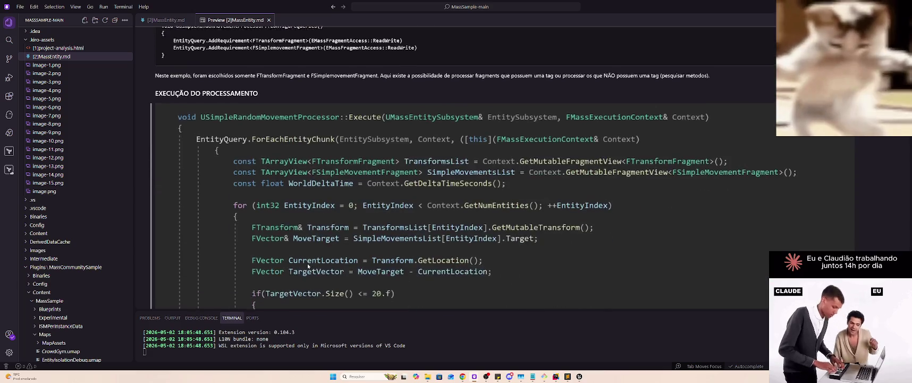
{"action": "scroll", "coordinate": [305, 268], "scroll_direction": "up", "scroll_amount": 2}
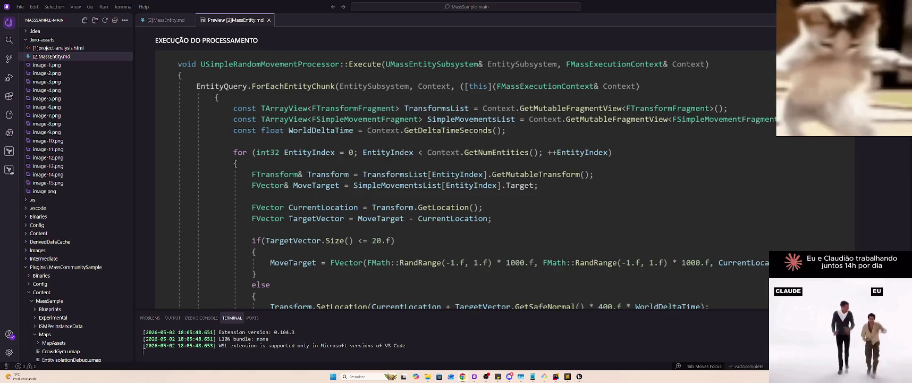
{"action": "scroll", "coordinate": [748, 109], "scroll_direction": "down", "scroll_amount": 3}
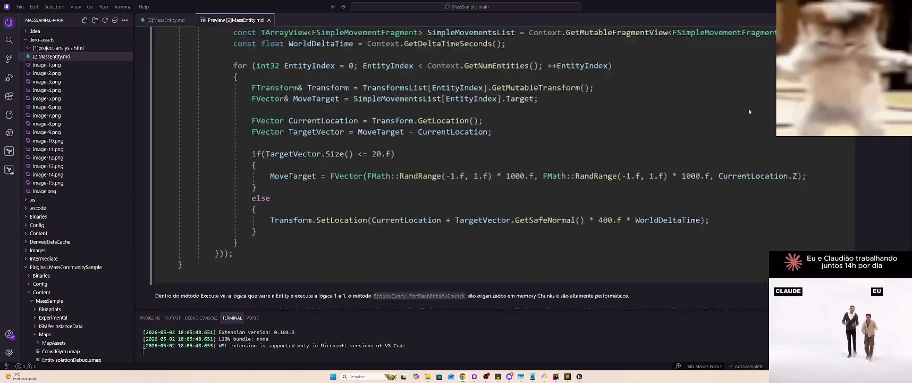
Review the execution section, then switch to the raw [2]MassEntity.md source and scroll to its end
{"action": "scroll", "coordinate": [749, 111], "scroll_direction": "down", "scroll_amount": 4}
{"action": "scroll", "coordinate": [748, 110], "scroll_direction": "down", "scroll_amount": 8}
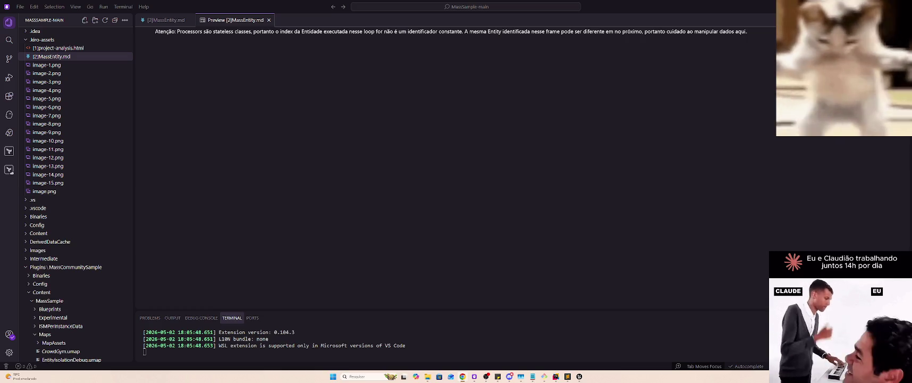
{"action": "scroll", "coordinate": [407, 143], "scroll_direction": "up", "scroll_amount": 3}
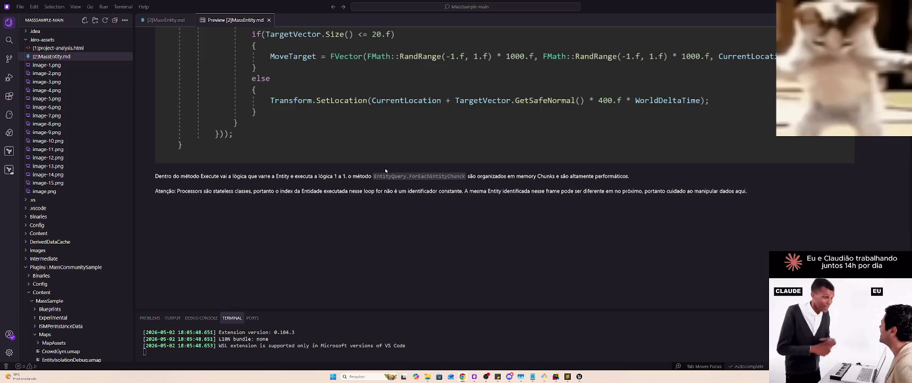
{"action": "scroll", "coordinate": [385, 170], "scroll_direction": "up", "scroll_amount": 5}
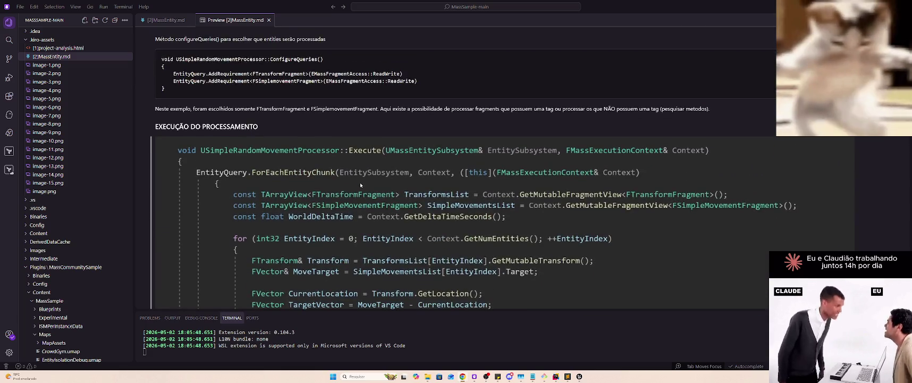
{"action": "scroll", "coordinate": [360, 185], "scroll_direction": "down", "scroll_amount": 5}
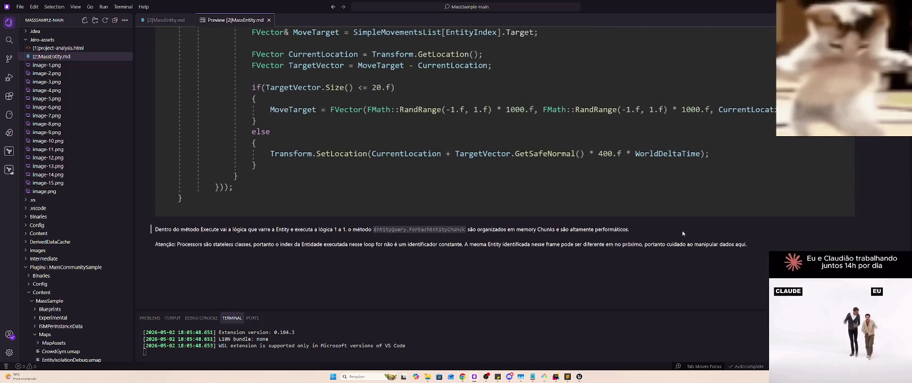
{"action": "scroll", "coordinate": [578, 216], "scroll_direction": "up", "scroll_amount": 7}
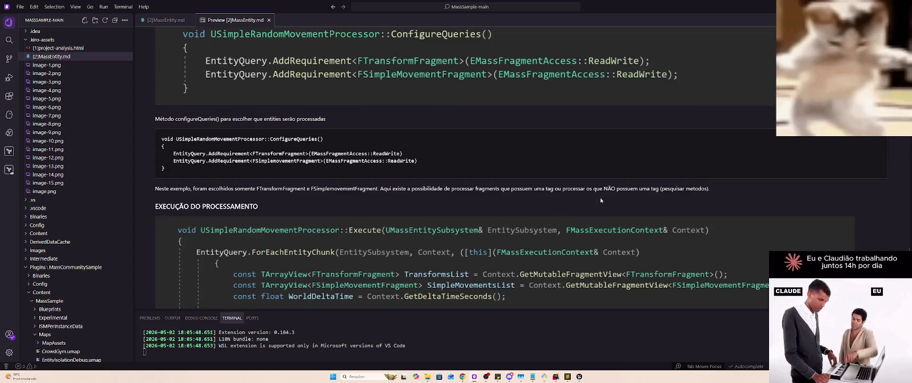
{"action": "scroll", "coordinate": [600, 198], "scroll_direction": "up", "scroll_amount": 1}
{"action": "scroll", "coordinate": [600, 199], "scroll_direction": "down", "scroll_amount": 7}
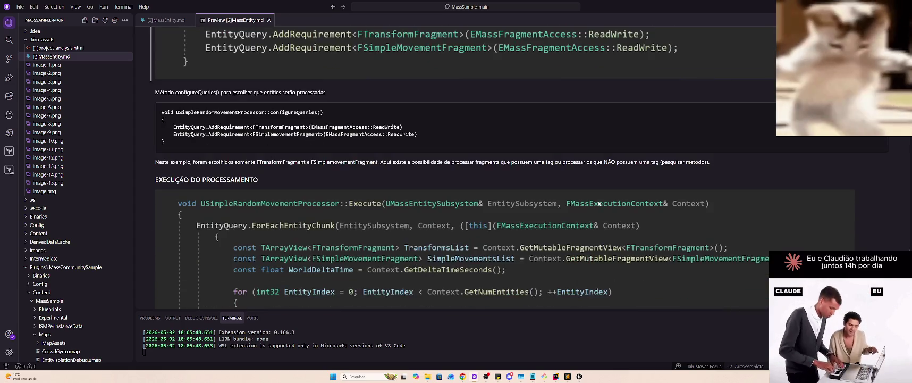
{"action": "scroll", "coordinate": [599, 203], "scroll_direction": "down", "scroll_amount": 4}
{"action": "scroll", "coordinate": [598, 202], "scroll_direction": "up", "scroll_amount": 4}
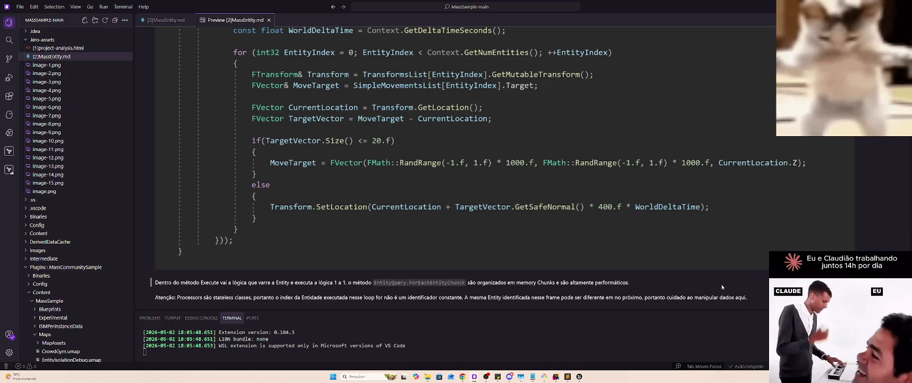
{"action": "left_click", "coordinate": [166, 19]}
{"action": "scroll", "coordinate": [455, 195], "scroll_direction": "down", "scroll_amount": 20}
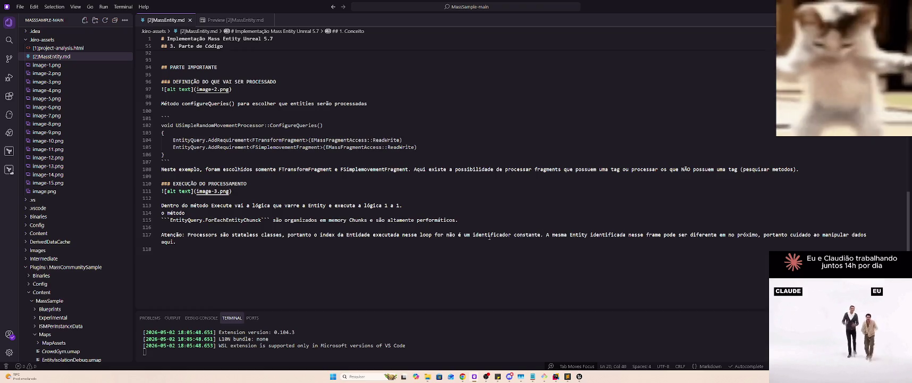
Fix the 'constante' typo on line 117, append 'e da unidade', and save
{"action": "left_click", "coordinate": [543, 234]}
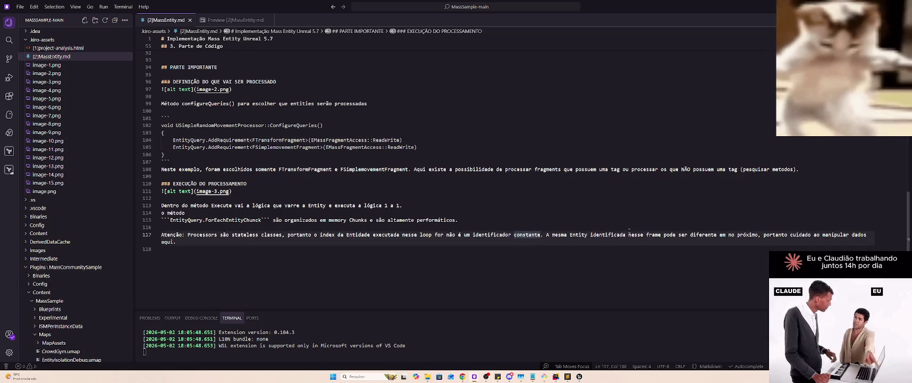
{"action": "key", "text": "BackSpace"}
{"action": "type", "text": "e da unidade"}
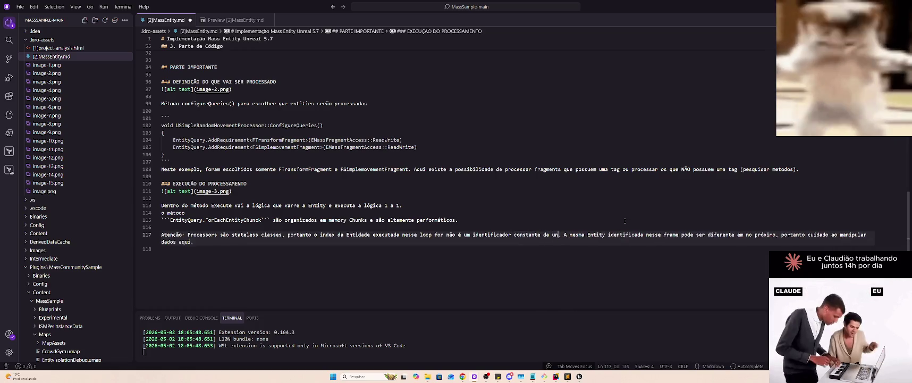
{"action": "key", "text": "ctrl+s"}
{"action": "key", "text": "ctrl+a"}
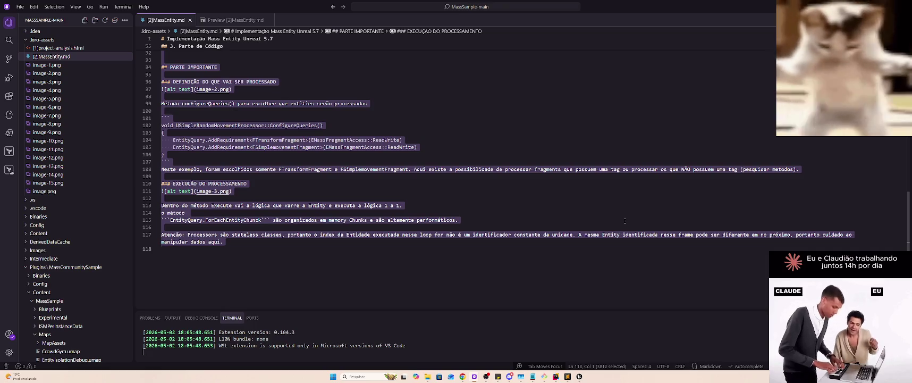
{"action": "key", "text": "Up"}
{"action": "key", "text": "Up"}
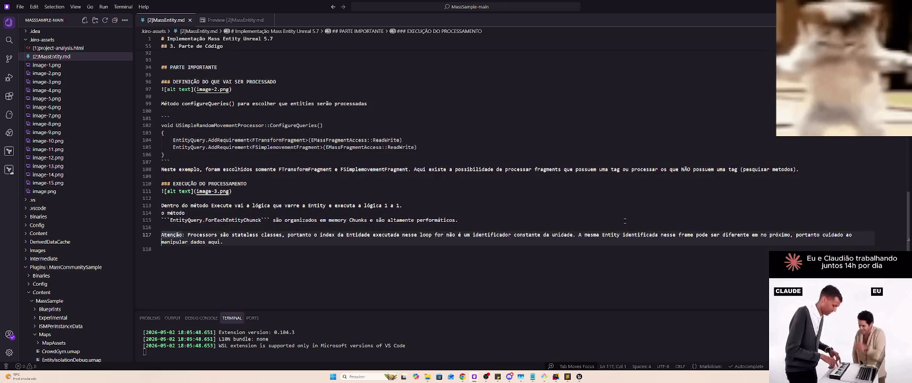
Reword the note to 'A mesma unidade … pode ter um index diferente', save, and view the preview
{"action": "key", "text": "ctrl+Right"}
{"action": "key", "text": "ctrl+Right"}
{"action": "key", "text": "ctrl+Right"}
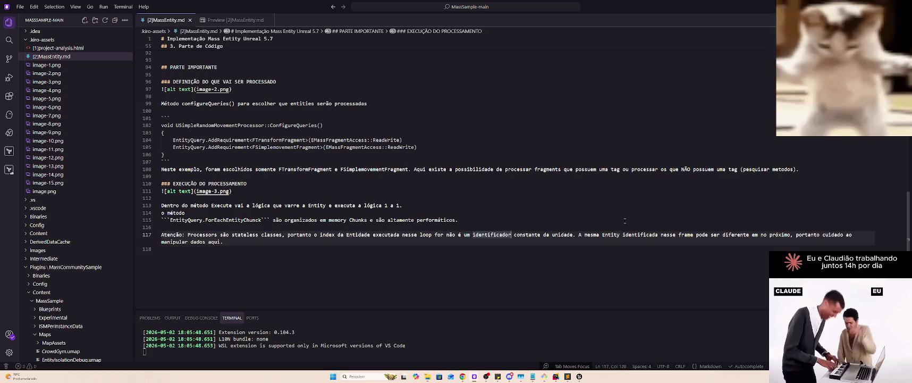
{"action": "key", "text": "ctrl+Delete"}
{"action": "type", "text": "unida"}
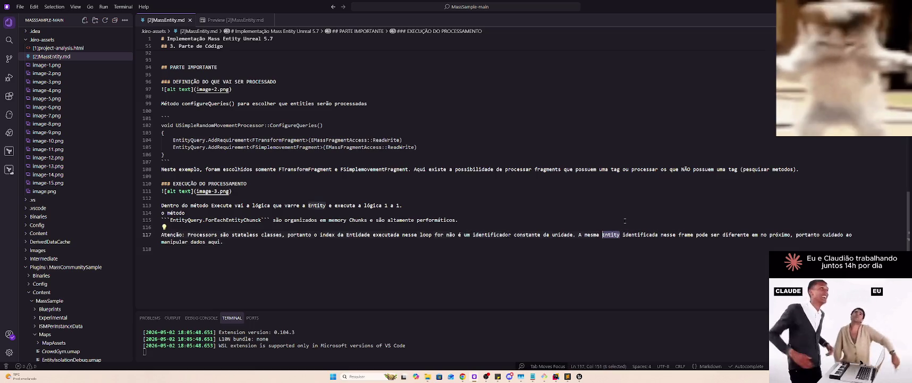
{"action": "type", "text": "de"}
{"action": "key", "text": "ctrl+Right"}
{"action": "key", "text": "ctrl+Right"}
{"action": "key", "text": "ctrl+Right"}
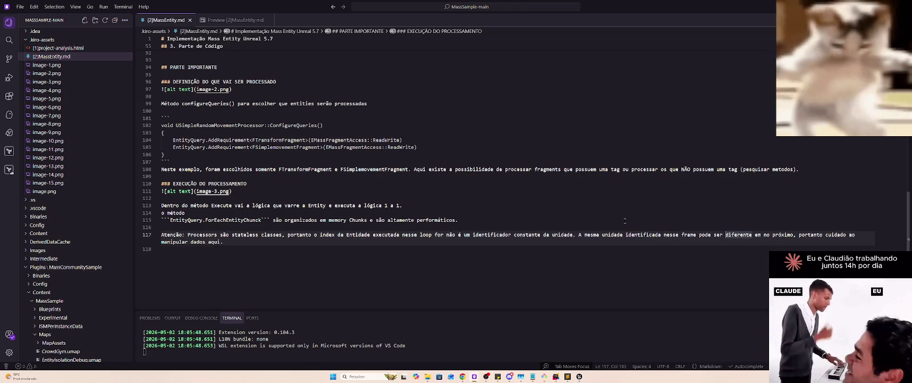
{"action": "key", "text": "ctrl+BackSpace"}
{"action": "type", "text": "ter um inde"}
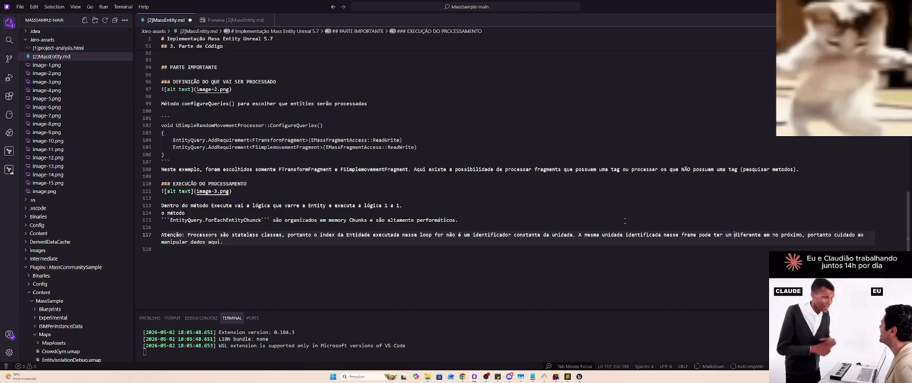
{"action": "type", "text": "x"}
{"action": "key", "text": "ctrl+Right"}
{"action": "key", "text": "ctrl+Right"}
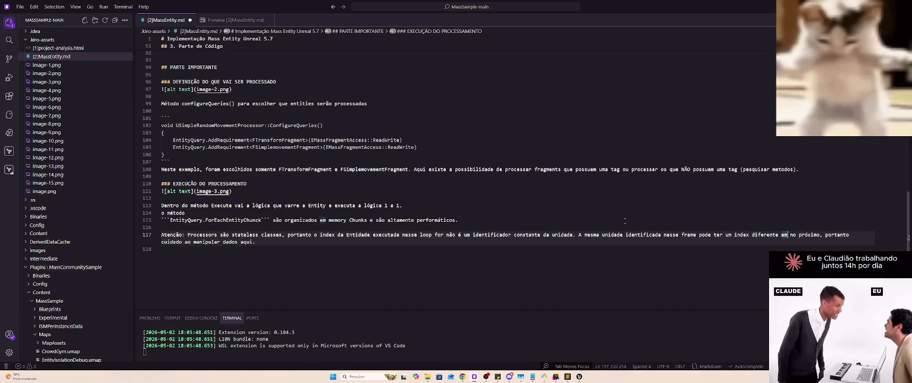
{"action": "key", "text": "ctrl+BackSpace"}
{"action": "key", "text": "BackSpace"}
{"action": "key", "text": "ctrl+s"}
{"action": "key", "text": "Down"}
{"action": "key", "text": "Down"}
{"action": "key", "text": "ctrl+Page_Down"}
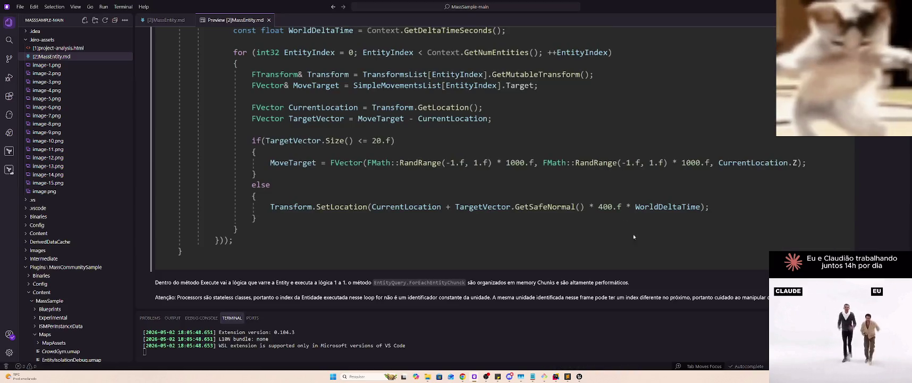
Review the rendered Execute processing code, then bring up the YouTube Mass entities talk
{"action": "scroll", "coordinate": [553, 234], "scroll_direction": "up", "scroll_amount": 2}
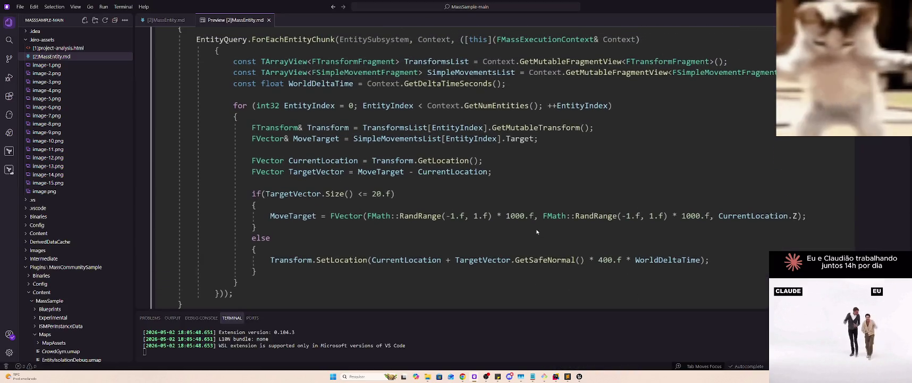
{"action": "scroll", "coordinate": [504, 219], "scroll_direction": "up", "scroll_amount": 1}
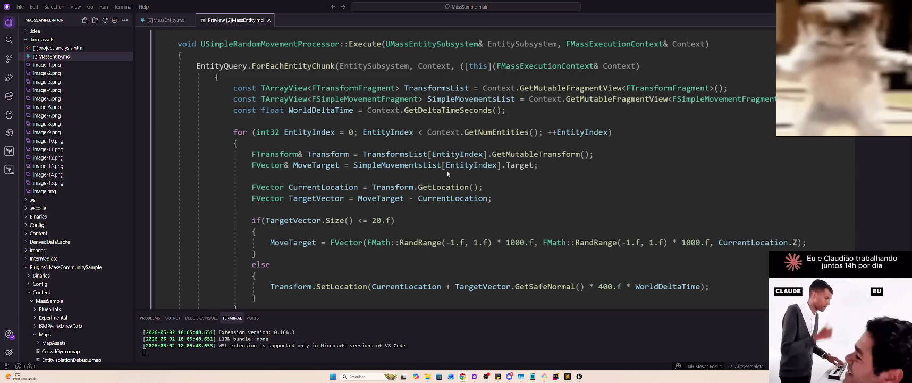
{"action": "scroll", "coordinate": [478, 186], "scroll_direction": "down", "scroll_amount": 8}
{"action": "scroll", "coordinate": [500, 207], "scroll_direction": "up", "scroll_amount": 7}
{"action": "scroll", "coordinate": [516, 219], "scroll_direction": "up", "scroll_amount": 3}
{"action": "key", "text": "super"}
{"action": "key", "text": "super"}
{"action": "key", "text": "alt+Tab"}
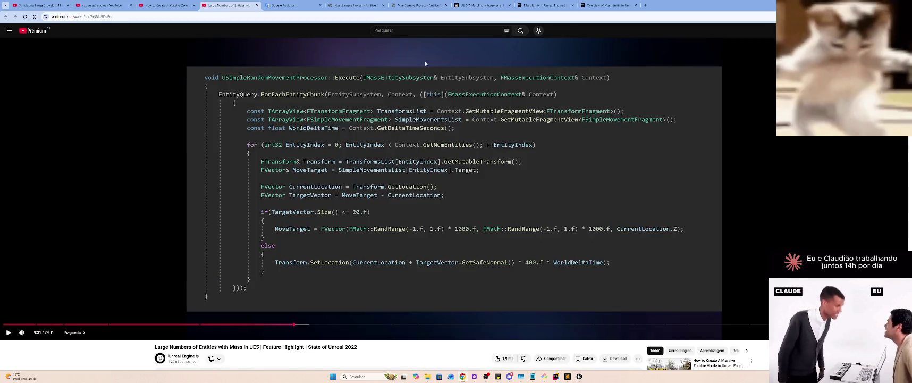
Skim the talk's fragment and radius initializer code slides, then play from the Mass Spawner demo
{"action": "left_click", "coordinate": [287, 5]}
{"action": "left_click", "coordinate": [229, 5]}
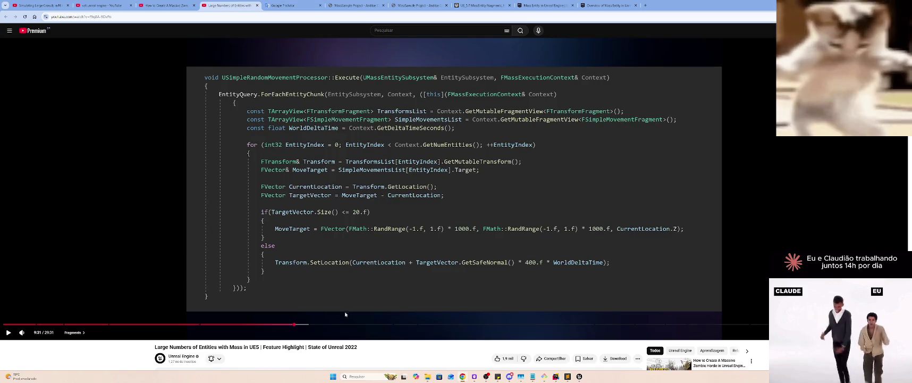
{"action": "left_click", "coordinate": [437, 324]}
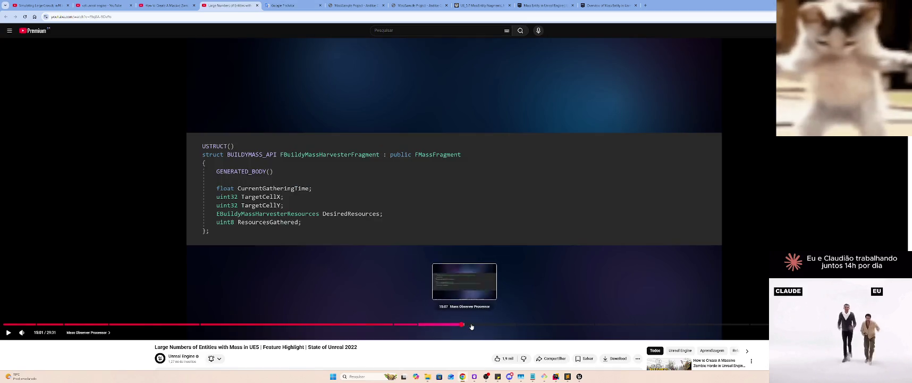
{"action": "left_click", "coordinate": [470, 323]}
{"action": "left_click", "coordinate": [492, 324]}
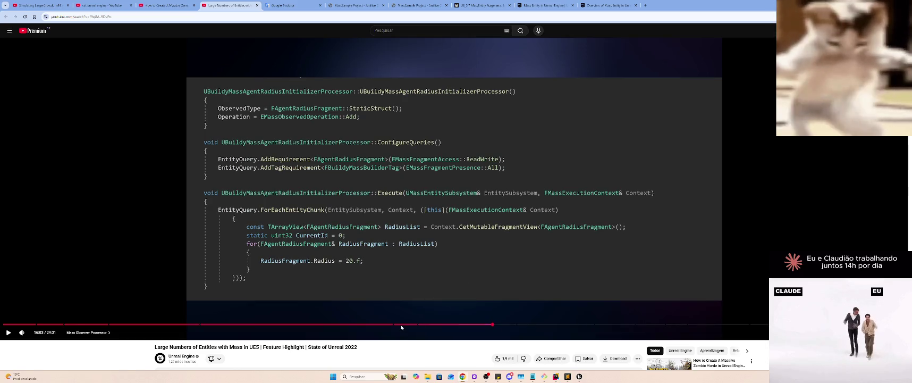
{"action": "left_click", "coordinate": [368, 324]}
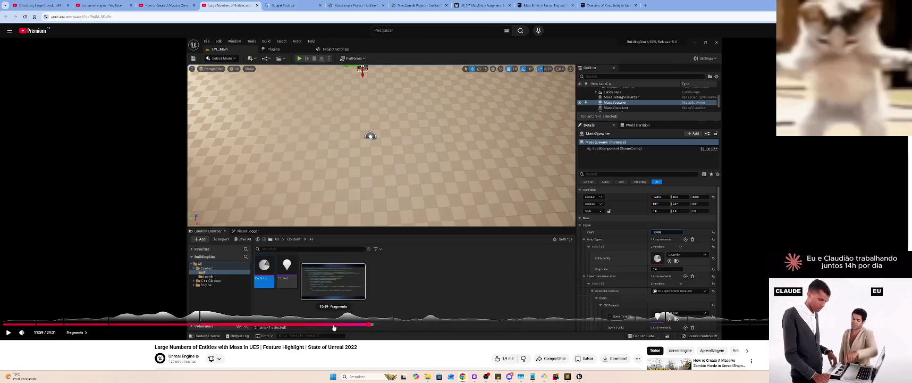
{"action": "key", "text": "space"}
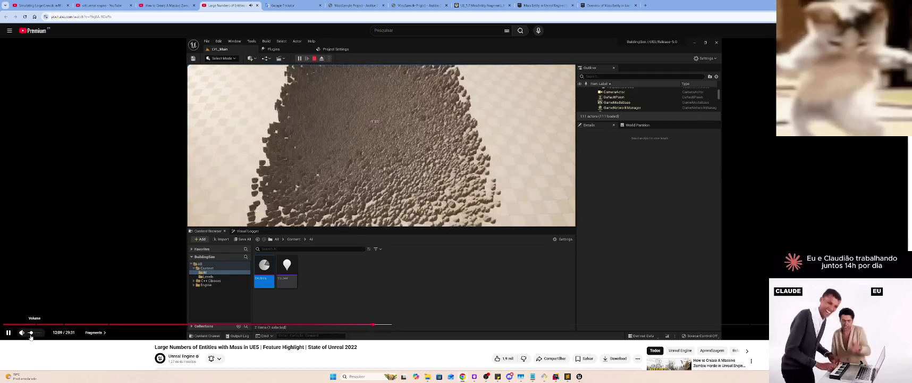
Rewind to 10:37, jump to 11:13, and watch the Simple Random Movement trait demo
{"action": "left_click", "coordinate": [327, 323]}
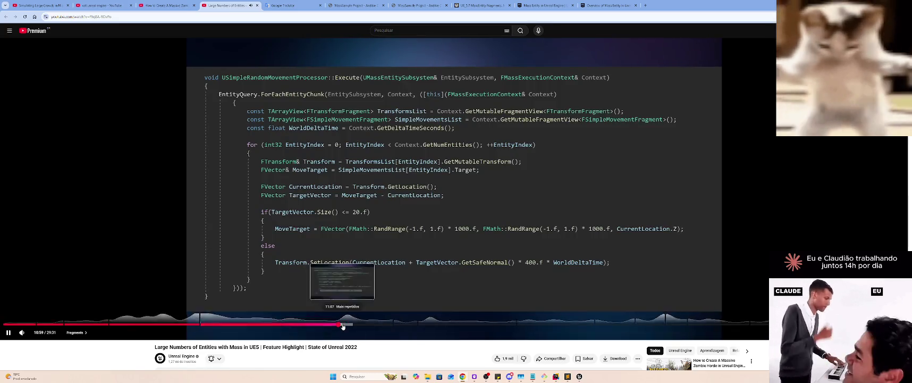
{"action": "left_click", "coordinate": [346, 324]}
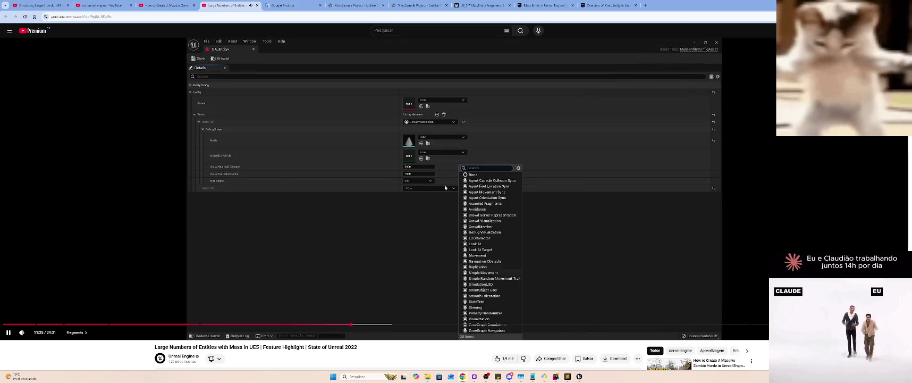
{"action": "left_click", "coordinate": [467, 222]}
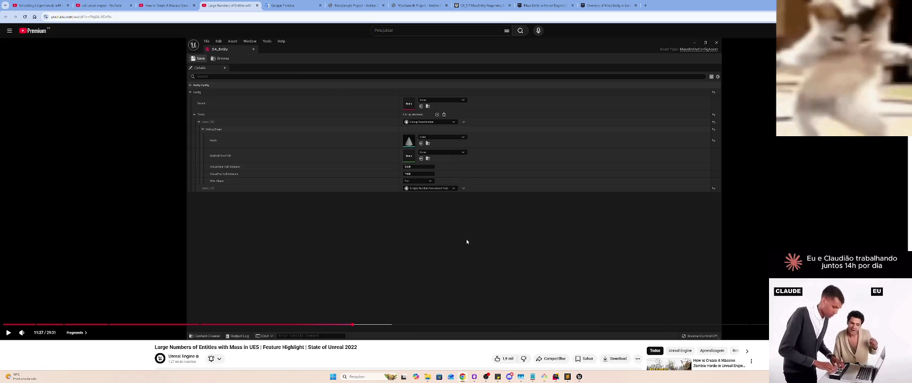
{"action": "left_click", "coordinate": [466, 240]}
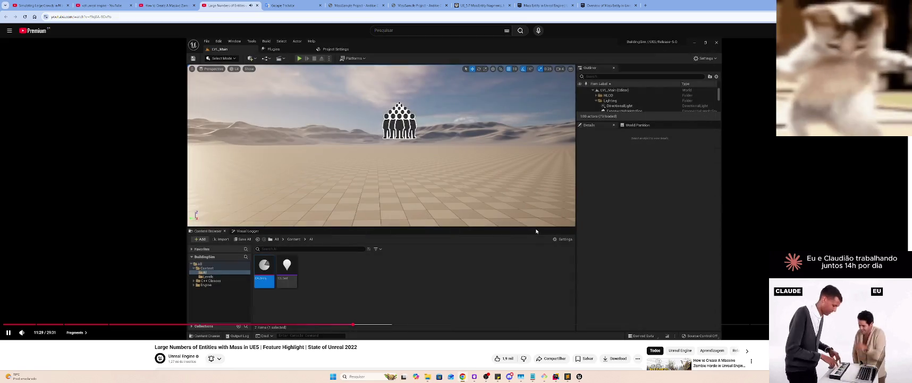
{"action": "key", "text": "alt+Tab"}
{"action": "key", "text": "alt+Tab"}
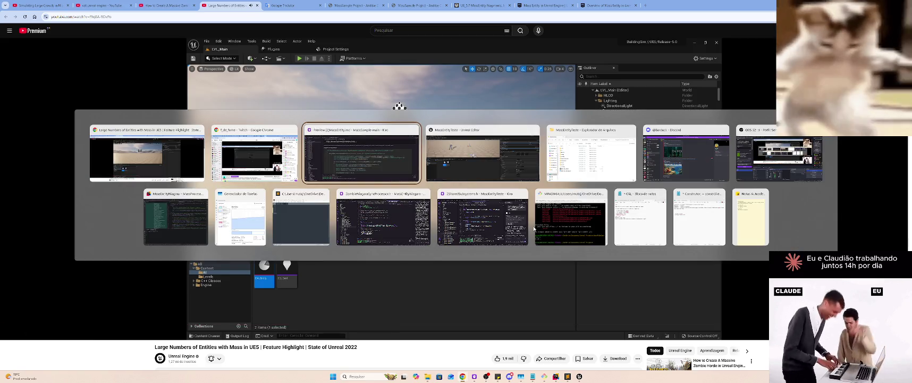
{"action": "key", "text": "alt+Tab"}
Open DA_MassEntityConfigAsset, then go back to read further in the markdown notes
{"action": "double_click", "coordinate": [152, 220]}
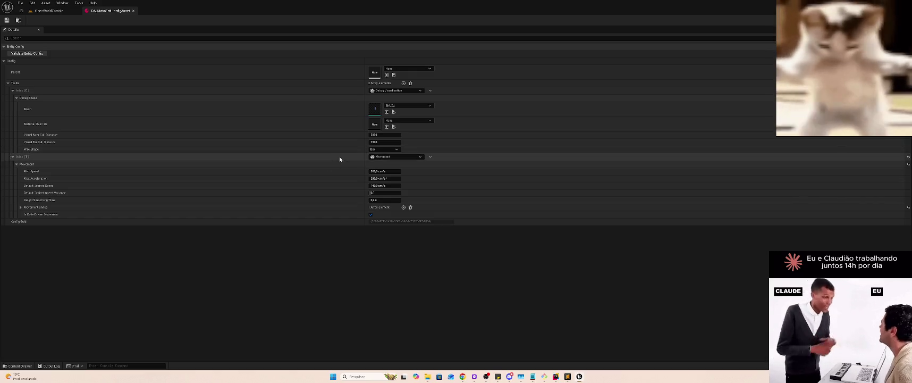
{"action": "key", "text": "alt+Tab"}
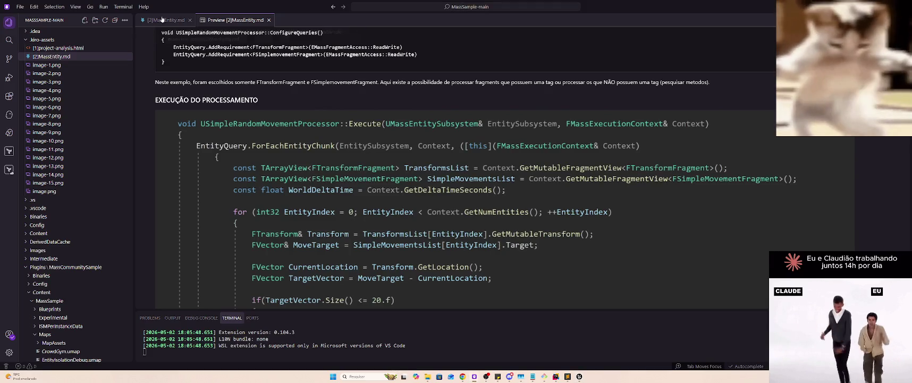
{"action": "scroll", "coordinate": [97, 82], "scroll_direction": "down", "scroll_amount": 3}
{"action": "scroll", "coordinate": [97, 82], "scroll_direction": "down", "scroll_amount": 1}
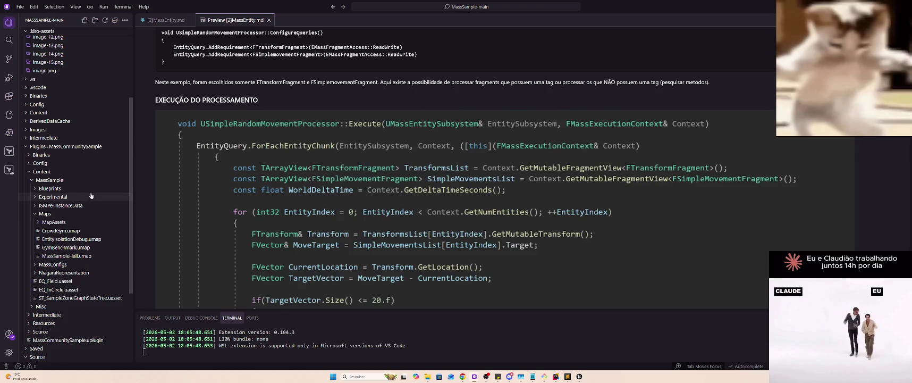
Replay the last 15 seconds of the Mass talk, then return to the notes
{"action": "key", "text": "alt+Tab"}
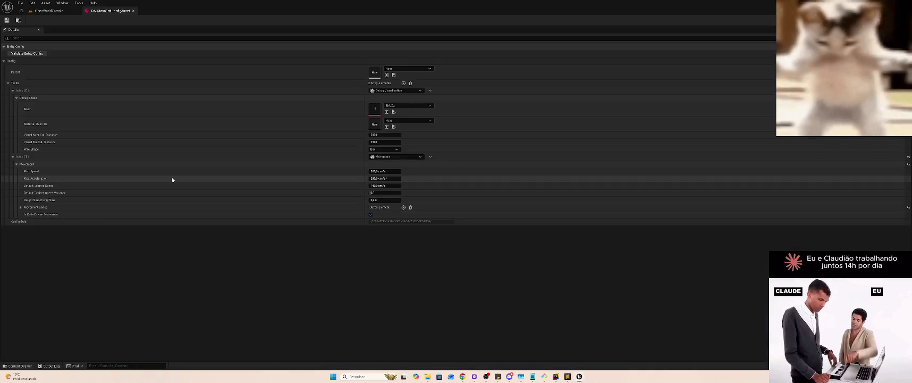
{"action": "key", "text": "alt+Tab"}
{"action": "key", "text": "space"}
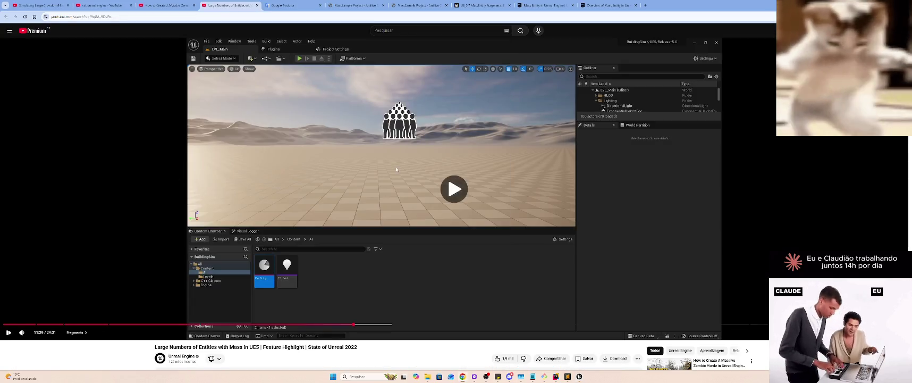
{"action": "key", "text": "Left"}
{"action": "key", "text": "Left"}
{"action": "key", "text": "Left"}
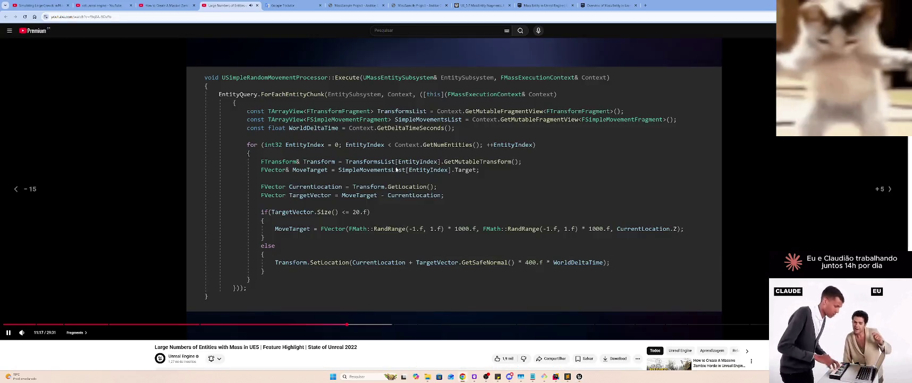
{"action": "key", "text": "alt+Tab"}
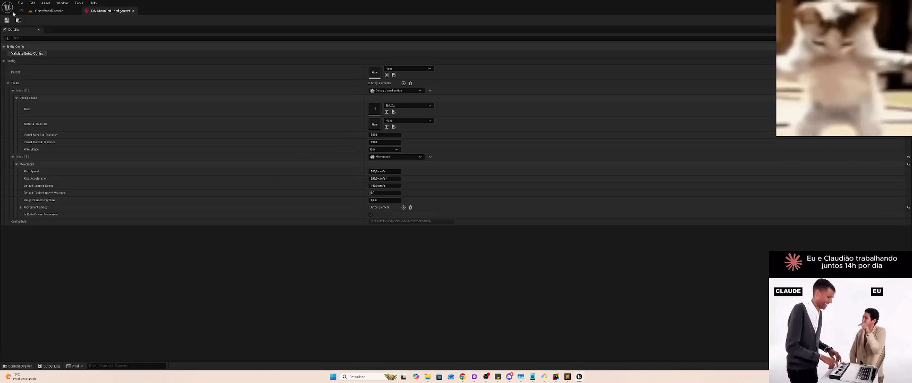
{"action": "key", "text": "alt+Tab"}
{"action": "scroll", "coordinate": [32, 146], "scroll_direction": "up", "scroll_amount": 1}
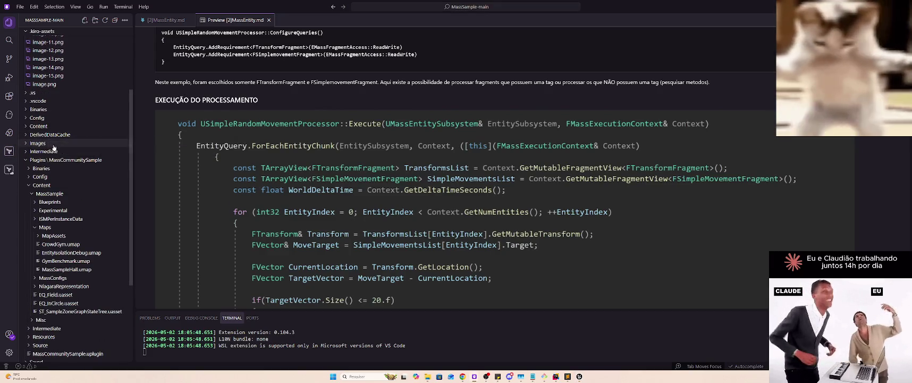
Return to the OpenWorldZombie Unreal project and reopen DA_MassEntityConfigAsset to show its traits
{"action": "mouse_move", "coordinate": [478, 379]}
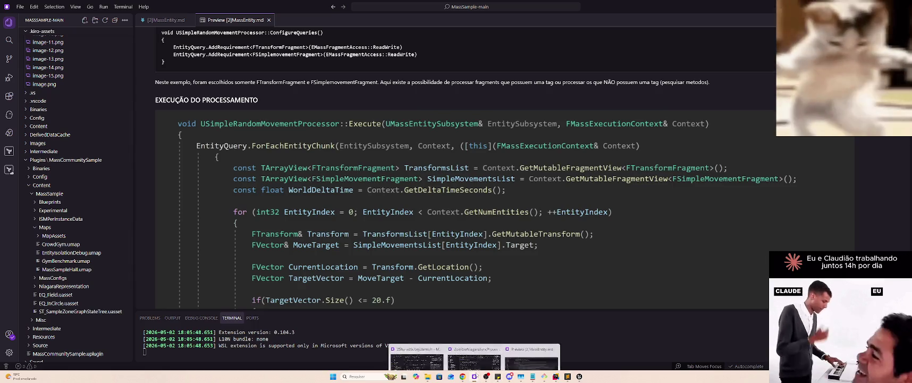
{"action": "mouse_move", "coordinate": [432, 346]}
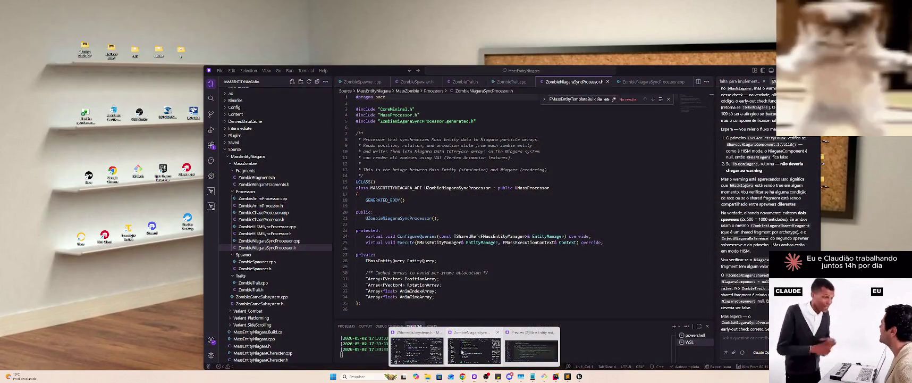
{"action": "left_click", "coordinate": [462, 350]}
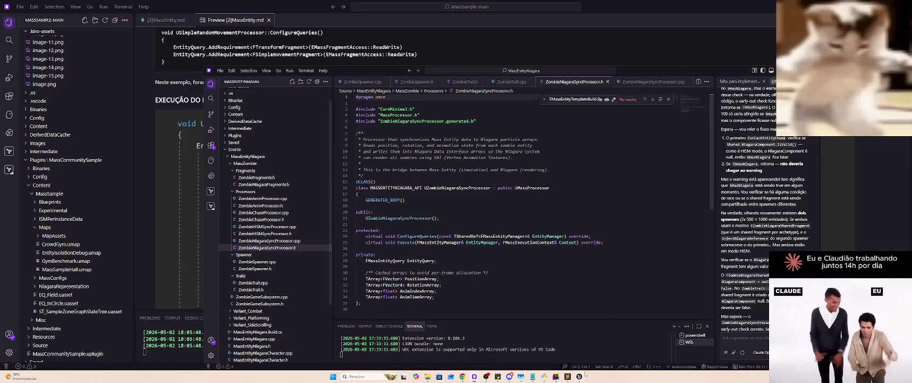
{"action": "left_click", "coordinate": [579, 377]}
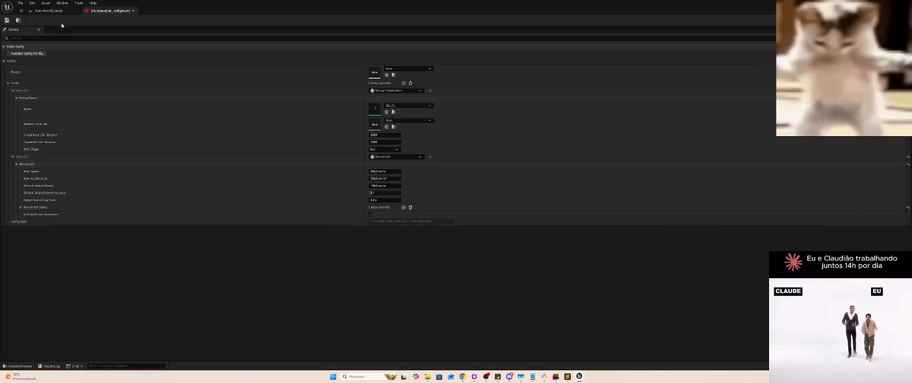
{"action": "left_click", "coordinate": [49, 12]}
{"action": "key", "text": "alt+Tab"}
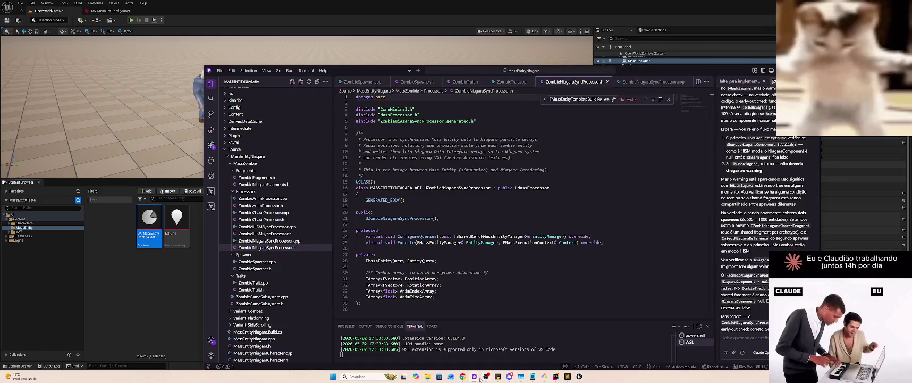
{"action": "mouse_move", "coordinate": [479, 377]}
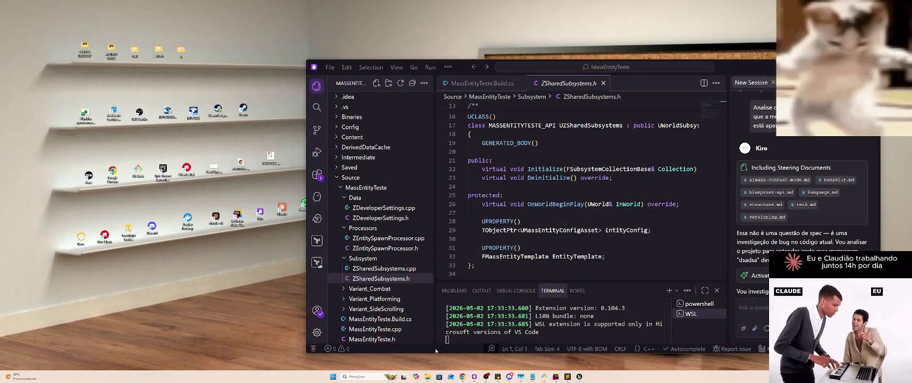
{"action": "left_click", "coordinate": [415, 349]}
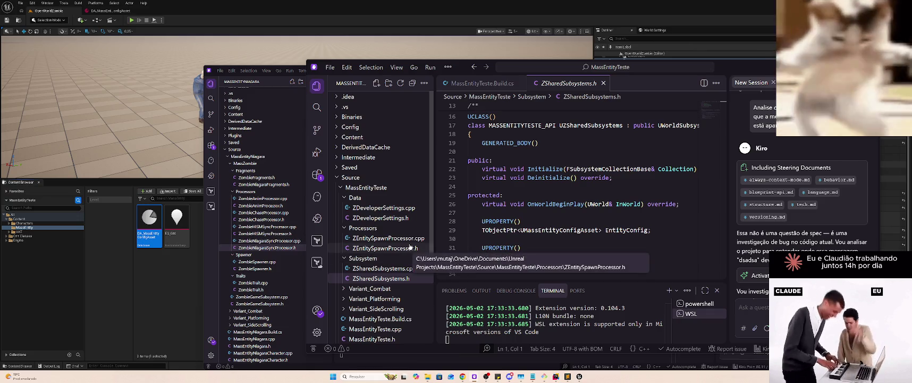
{"action": "left_click", "coordinate": [184, 273]}
{"action": "double_click", "coordinate": [149, 218]}
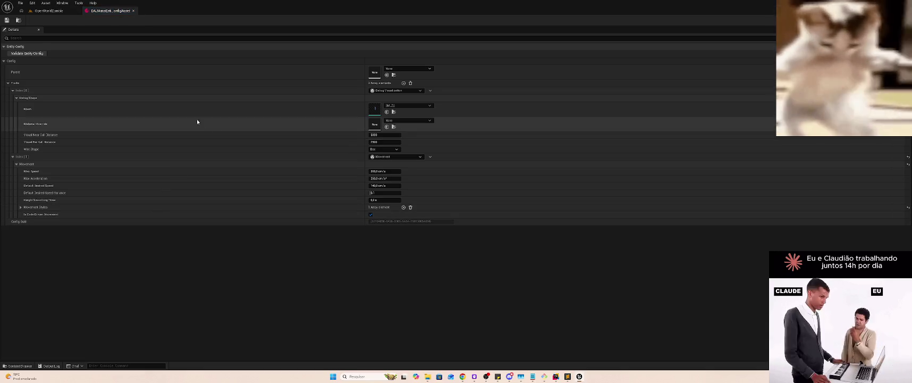
Browse the Movement slot's trait types, filtered by 'z', without changing it; then open ZEntitySpawnProcessor in VS Code
{"action": "left_click", "coordinate": [401, 157]}
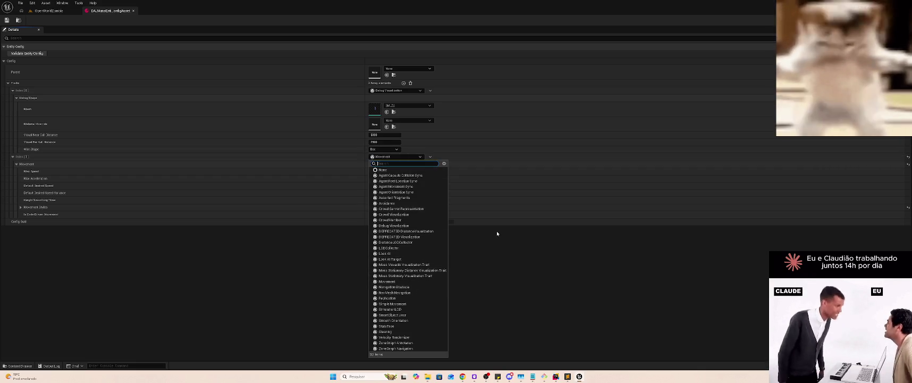
{"action": "type", "text": "z"}
{"action": "key", "text": "Escape"}
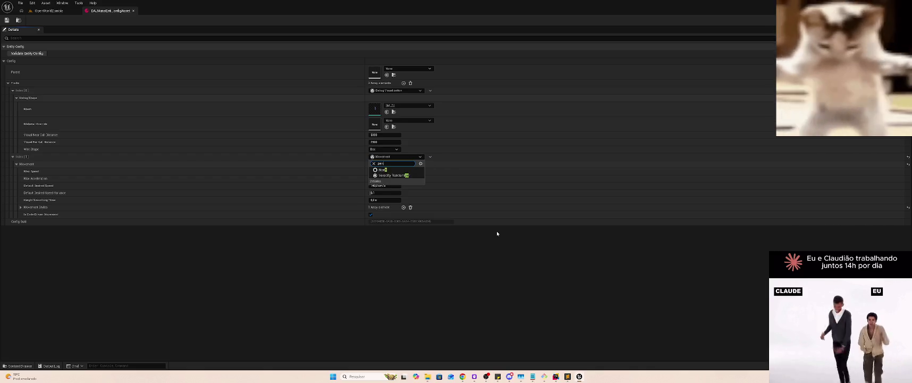
{"action": "key", "text": "alt+Tab"}
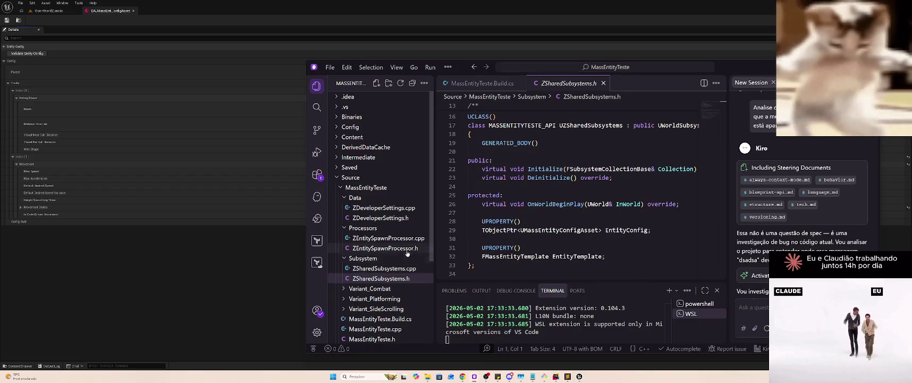
{"action": "double_click", "coordinate": [410, 248]}
Review ZEntitySpawnProcessor.cpp and .h, then bring the MassEntityNiagara code window forward
{"action": "left_click", "coordinate": [412, 238]}
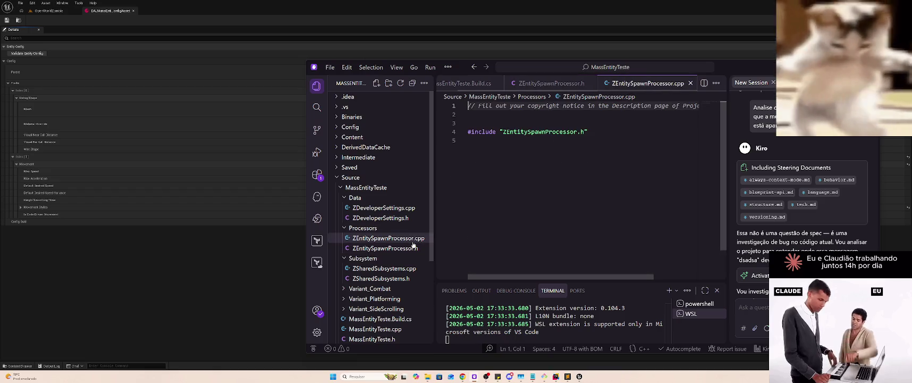
{"action": "left_click", "coordinate": [410, 248]}
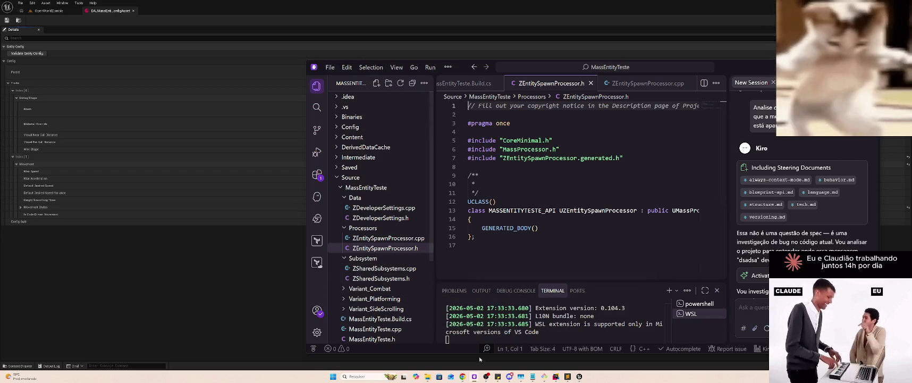
{"action": "mouse_move", "coordinate": [474, 376]}
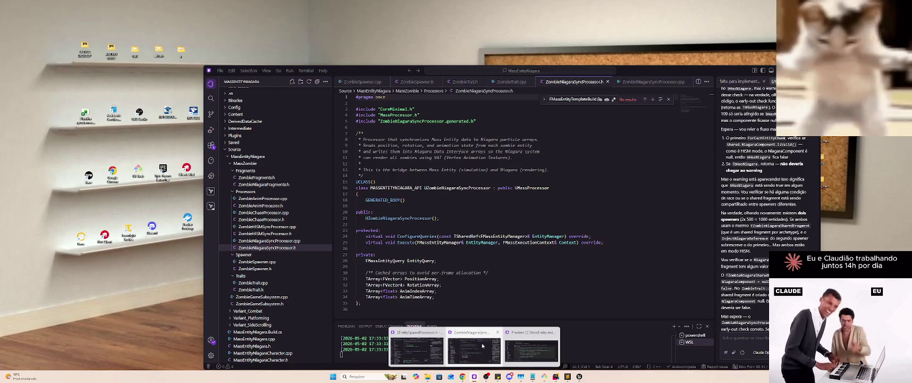
{"action": "left_click", "coordinate": [482, 345]}
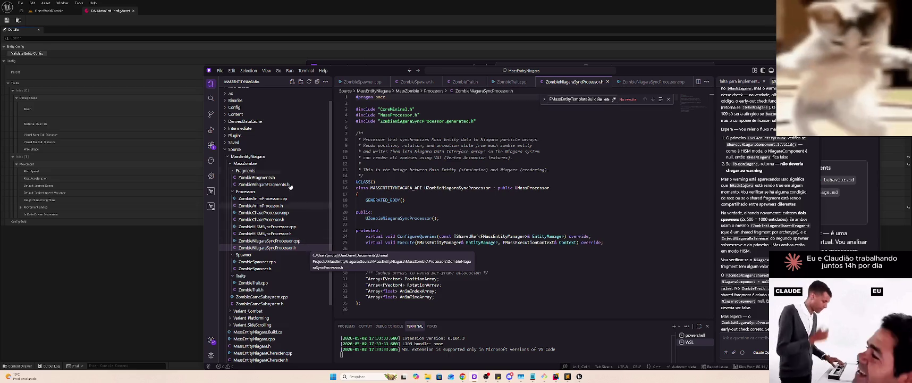
Minimize Unreal Editor and open the MassEntityTeste project folder in File Explorer
{"action": "left_click", "coordinate": [46, 11]}
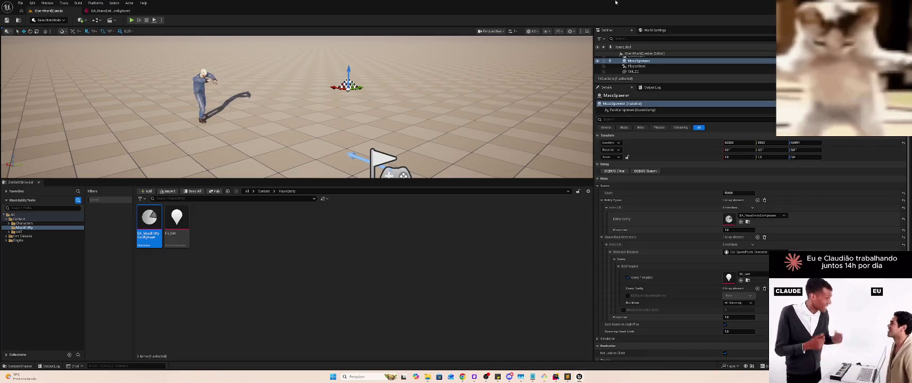
{"action": "left_click", "coordinate": [579, 376]}
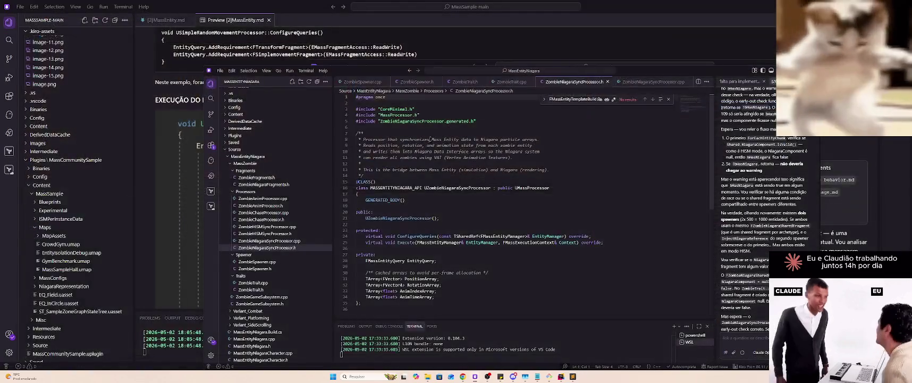
{"action": "left_click", "coordinate": [434, 376]}
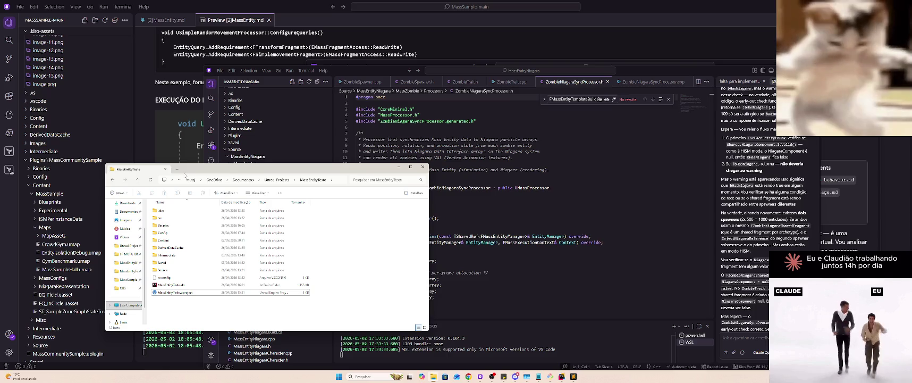
Launch MassEntityNiagara.uproject from a new File Explorer tab and bring up its Unreal Editor
{"action": "left_click", "coordinate": [176, 168]}
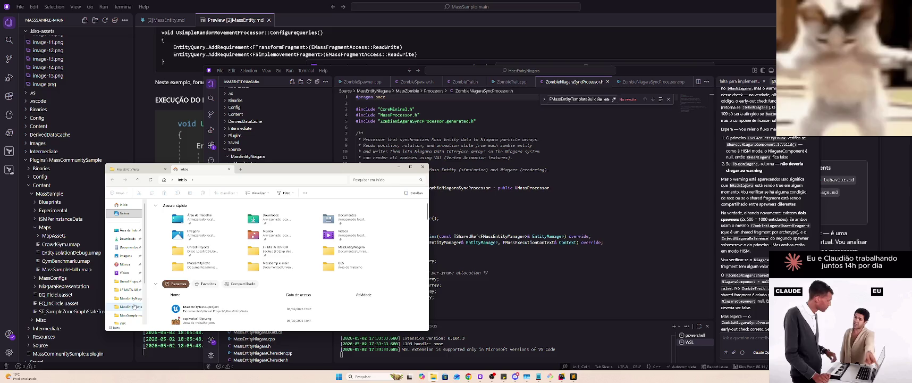
{"action": "left_click", "coordinate": [133, 298]}
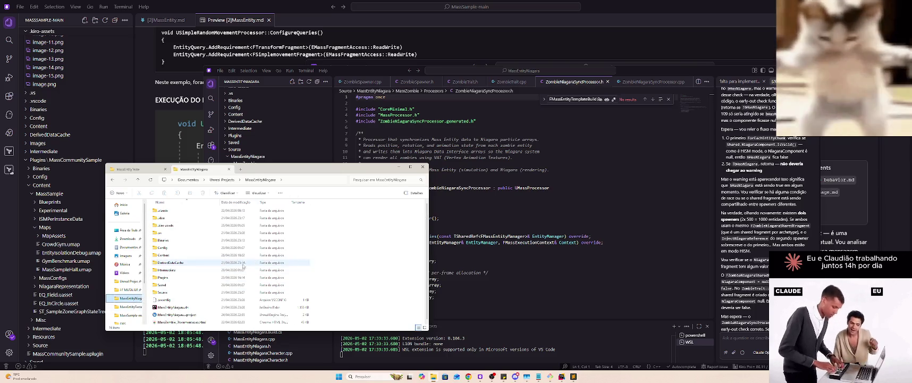
{"action": "left_click", "coordinate": [191, 315]}
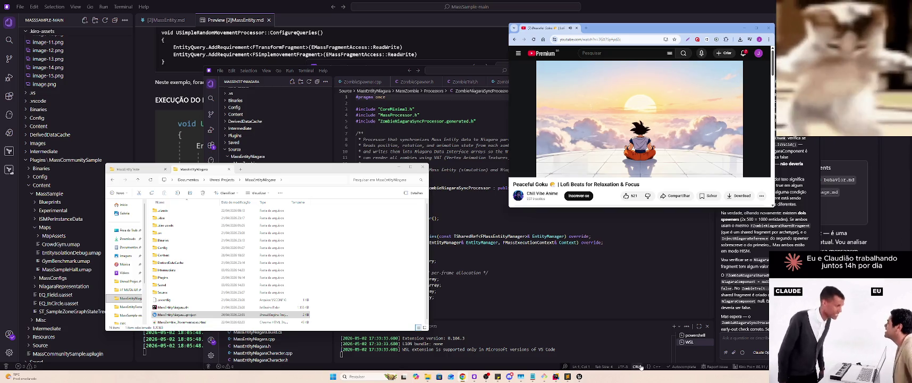
{"action": "left_click", "coordinate": [579, 376]}
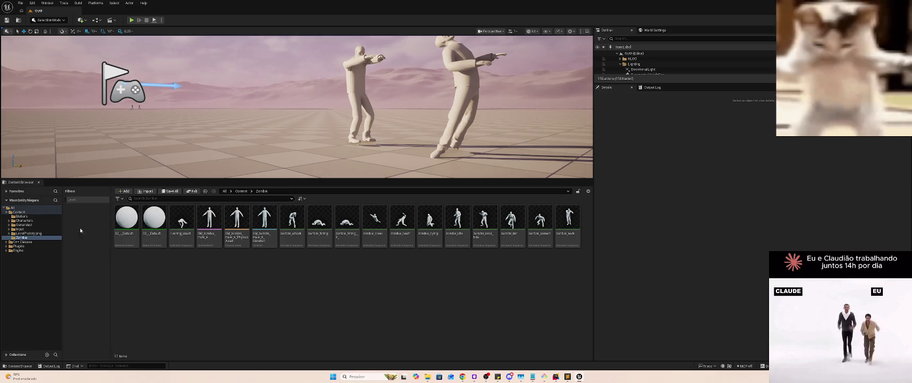
Delete the zombie_crawl character and the other nearby zombie in the viewport
{"action": "mouse_move", "coordinate": [127, 132]}
{"action": "left_mouse_down"}
{"action": "mouse_move", "coordinate": [128, 111]}
{"action": "mouse_move", "coordinate": [128, 138]}
{"action": "left_mouse_up"}
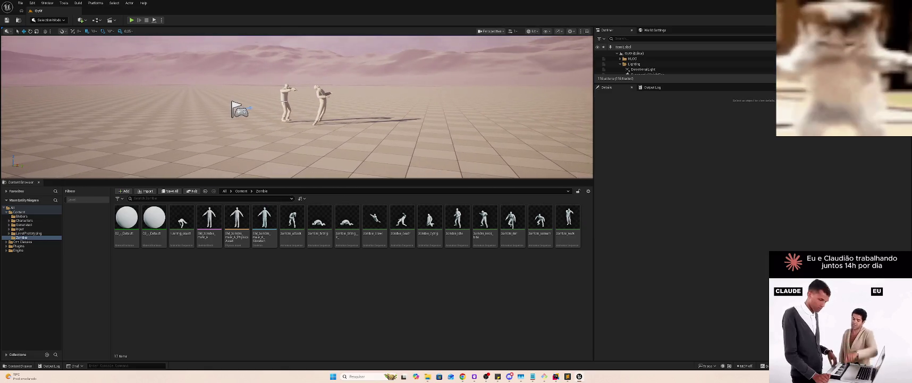
{"action": "left_click", "coordinate": [323, 105]}
{"action": "key", "text": "Delete"}
{"action": "left_click", "coordinate": [285, 101]}
{"action": "key", "text": "Delete"}
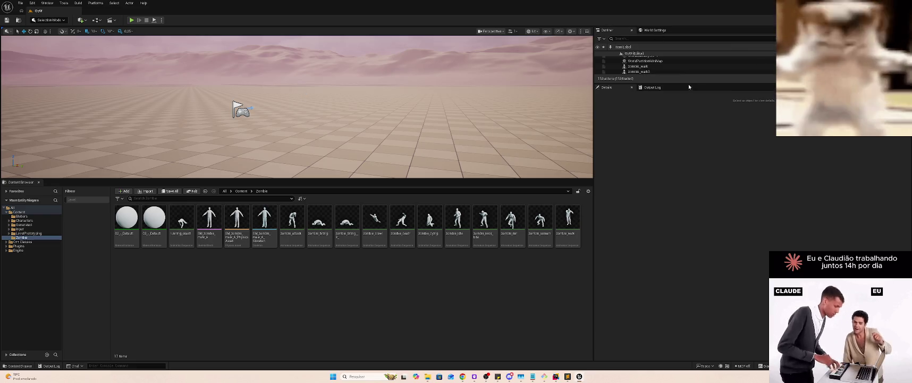
Delete zombie_walk and zombie_walk3 from the enlarged Outliner list
{"action": "left_click_drag", "start_coordinate": [707, 83], "coordinate": [702, 214]}
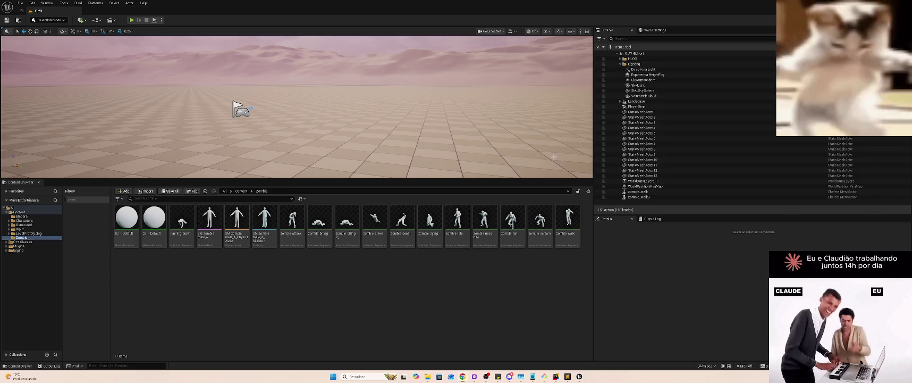
{"action": "double_click", "coordinate": [664, 193]}
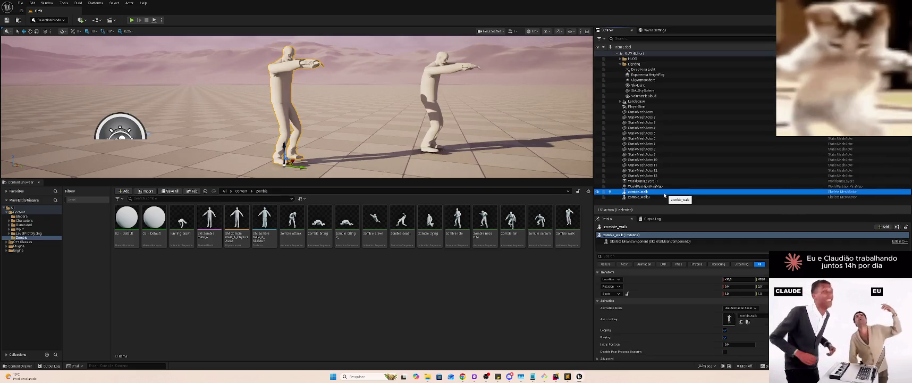
{"action": "key", "text": "Delete"}
{"action": "left_click", "coordinate": [646, 193]}
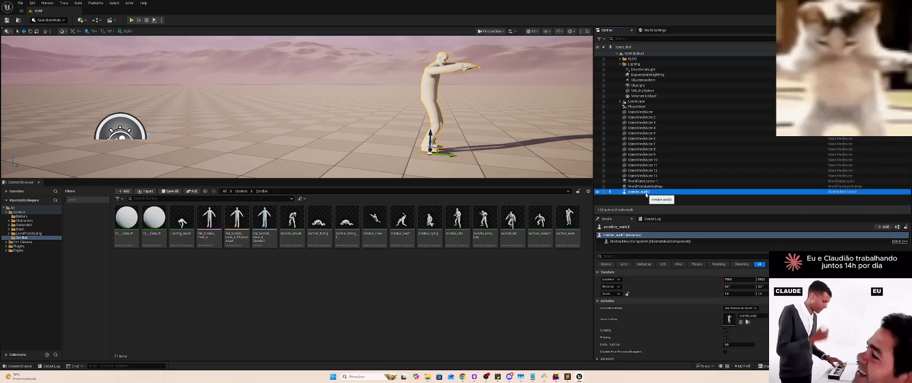
{"action": "key", "text": "Delete"}
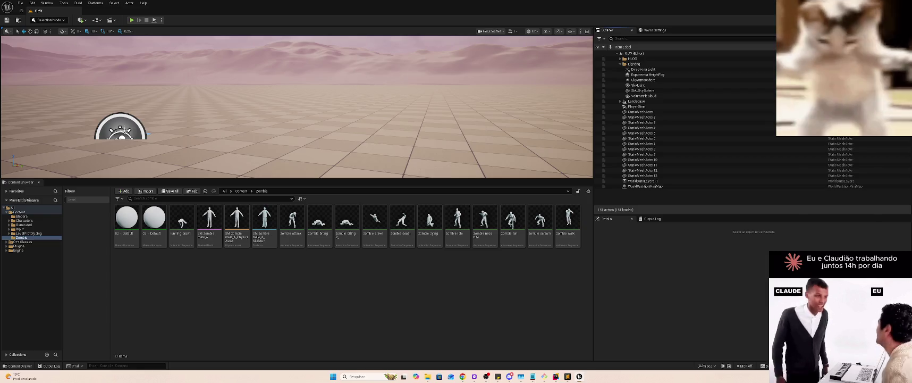
{"action": "left_click_drag", "start_coordinate": [140, 36], "coordinate": [140, 36]}
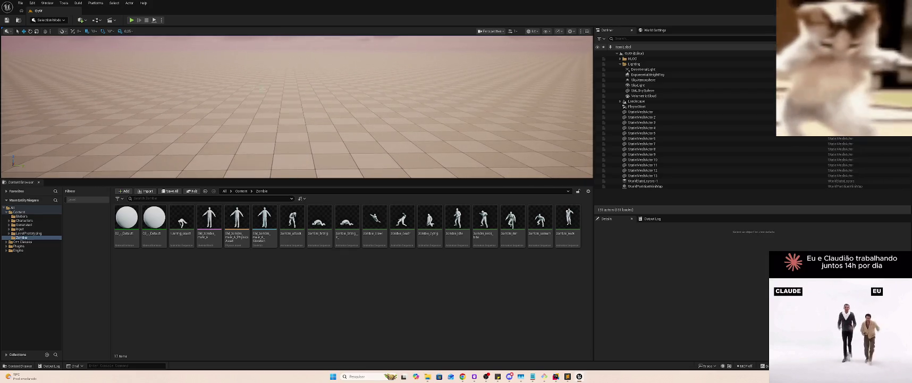
{"action": "left_click", "coordinate": [85, 20]}
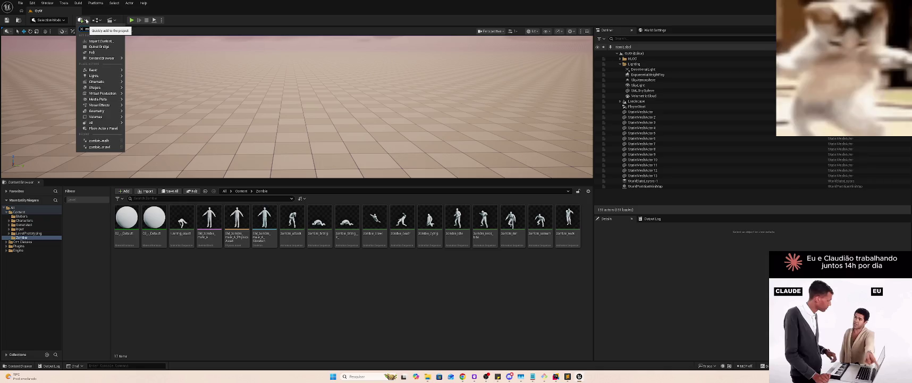
Drag a Mass Spawner from the 'mass spawner' search onto the ground's centre, then return to the Zombie folder
{"action": "type", "text": "ass spawner"}
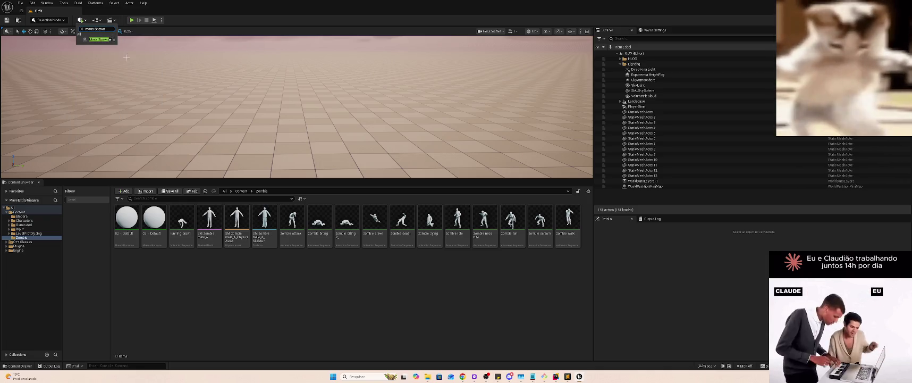
{"action": "mouse_move", "coordinate": [100, 39]}
{"action": "left_mouse_down"}
{"action": "mouse_move", "coordinate": [331, 115]}
{"action": "mouse_move", "coordinate": [285, 105]}
{"action": "left_mouse_up"}
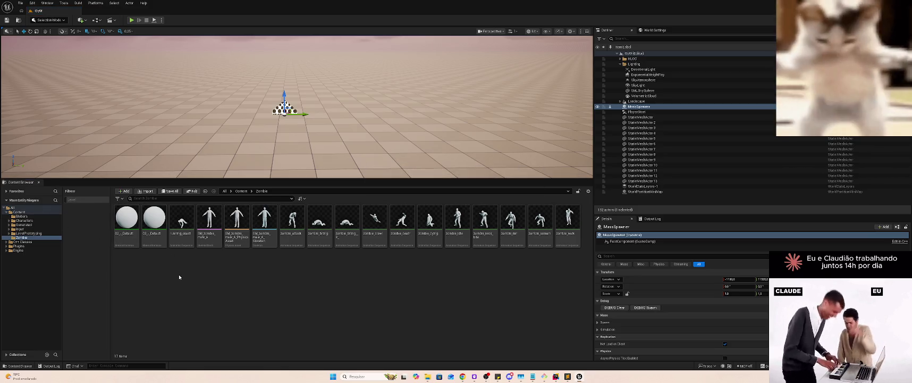
{"action": "left_click", "coordinate": [39, 216]}
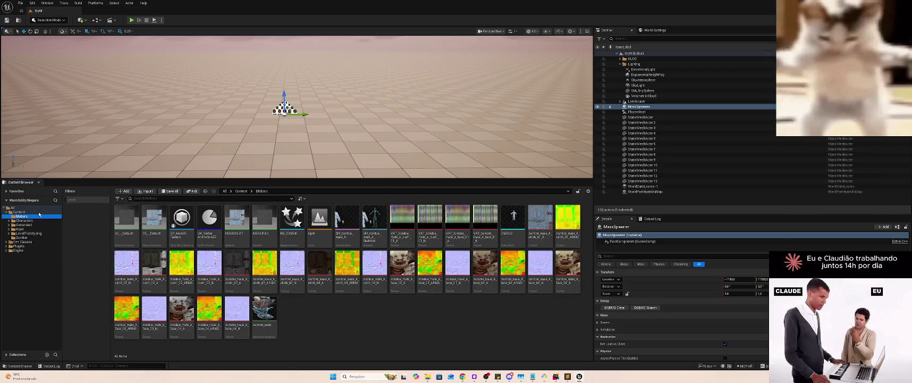
{"action": "left_click", "coordinate": [29, 238]}
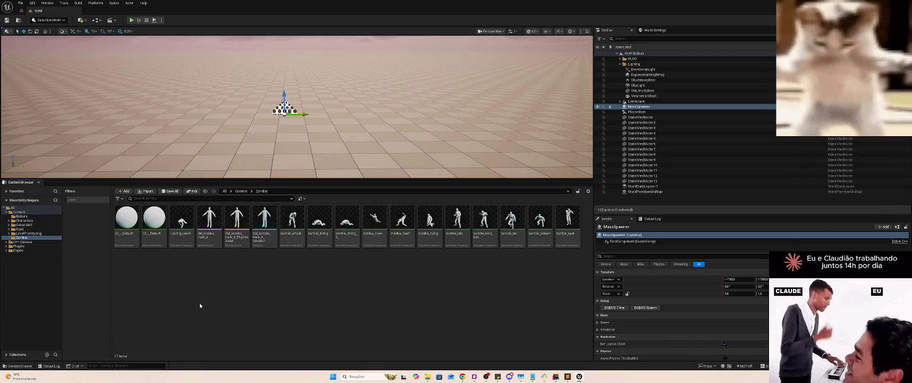
Create a Mass Entity Config Asset data asset named DA_MECA in the Zombie folder and open it
{"action": "right_click", "coordinate": [200, 305]}
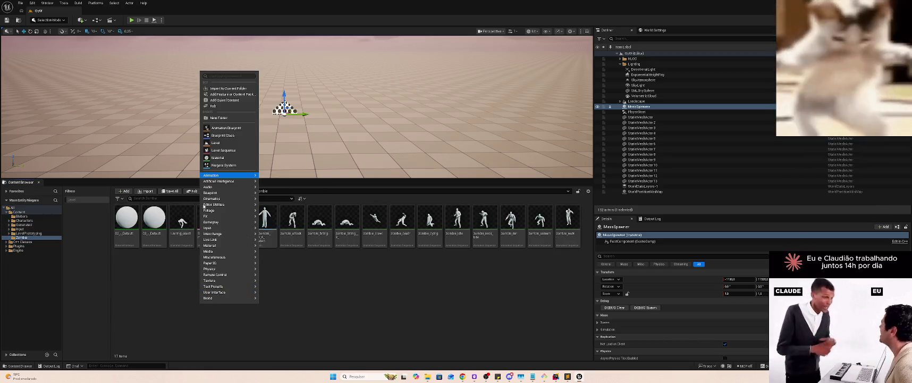
{"action": "mouse_move", "coordinate": [235, 246]}
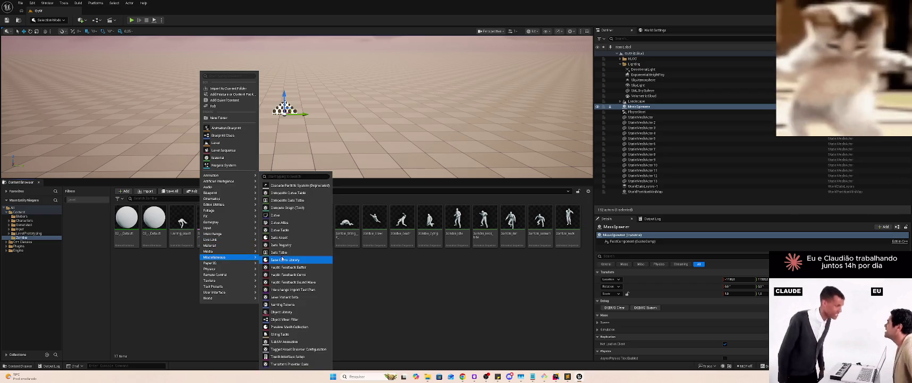
{"action": "left_click", "coordinate": [296, 239]}
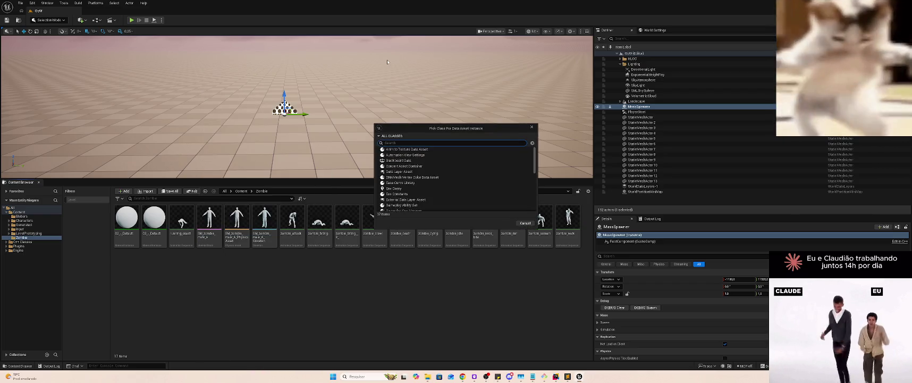
{"action": "type", "text": "mass en"}
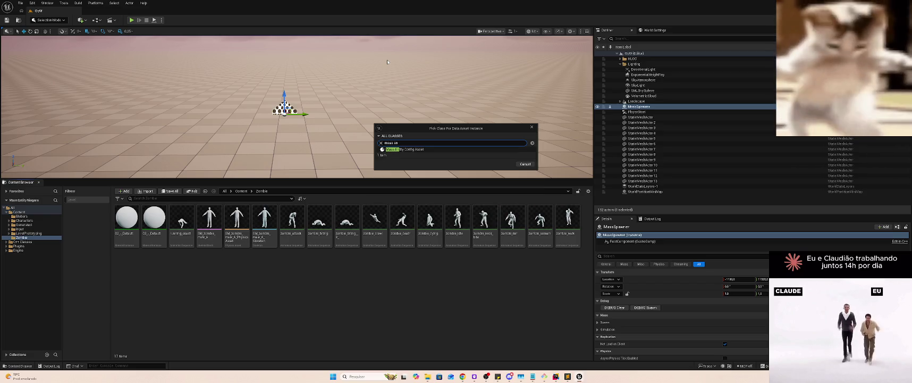
{"action": "left_click", "coordinate": [421, 149]}
{"action": "left_click", "coordinate": [504, 164]}
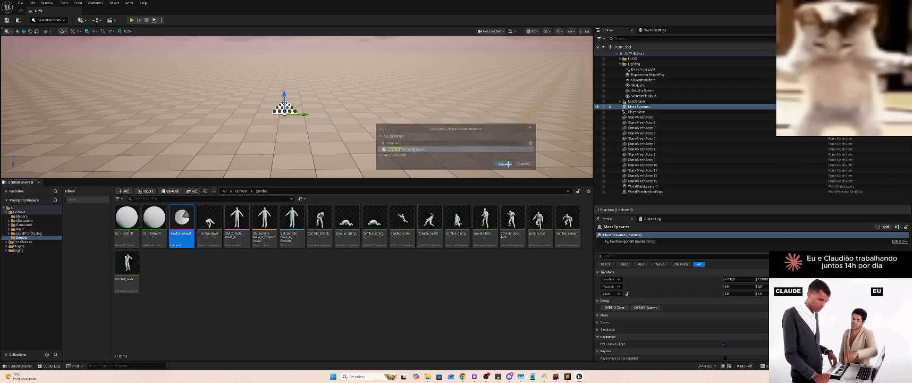
{"action": "type", "text": "Data"}
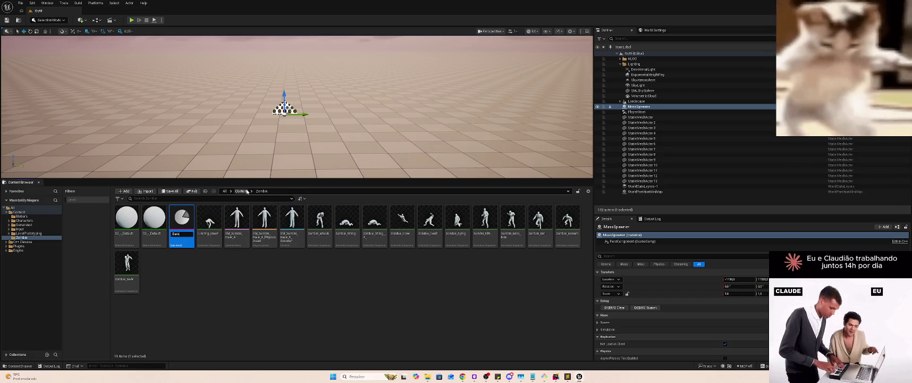
{"action": "key", "text": "BackSpace"}
{"action": "key", "text": "BackSpace"}
{"action": "key", "text": "BackSpace"}
{"action": "type", "text": "DA_MA"}
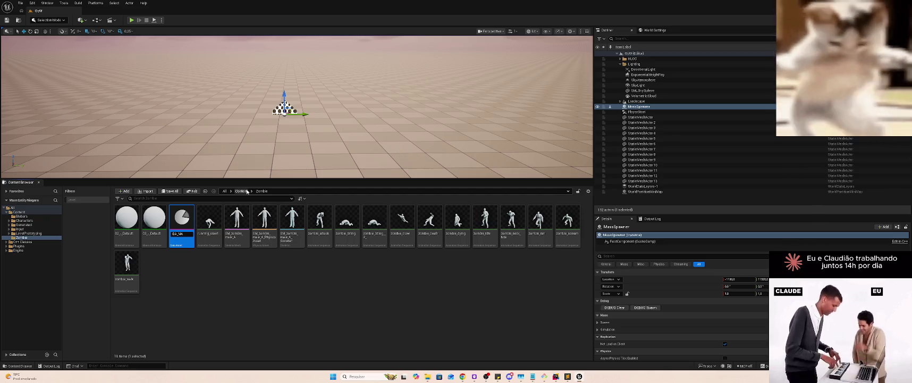
{"action": "key", "text": "BackSpace"}
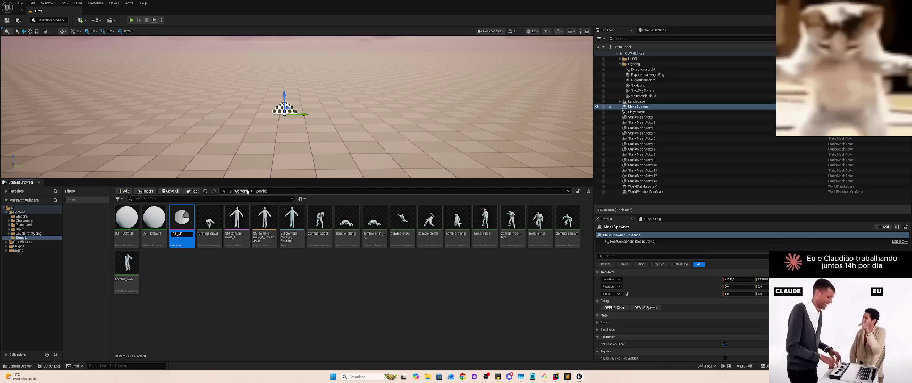
{"action": "key", "text": "Return"}
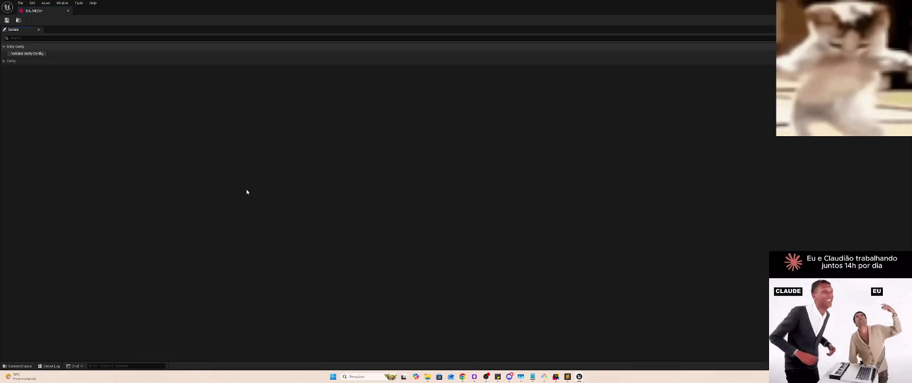
Expand DA_MECA's Config, check the parent config choices, and add two Traits array entries
{"action": "left_click", "coordinate": [7, 61]}
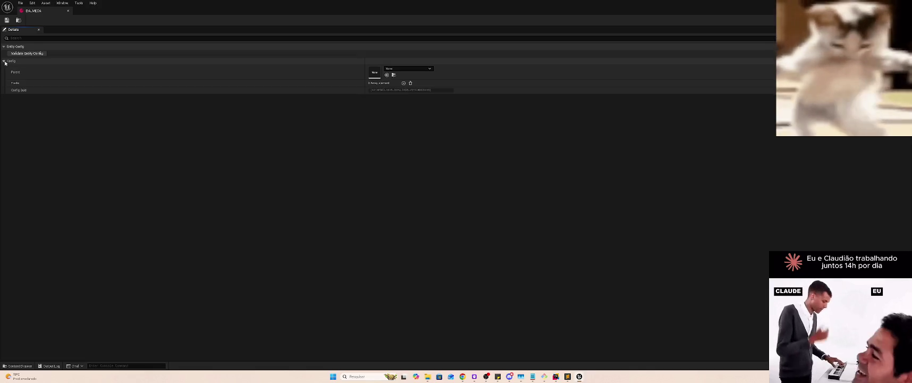
{"action": "left_click", "coordinate": [409, 67]}
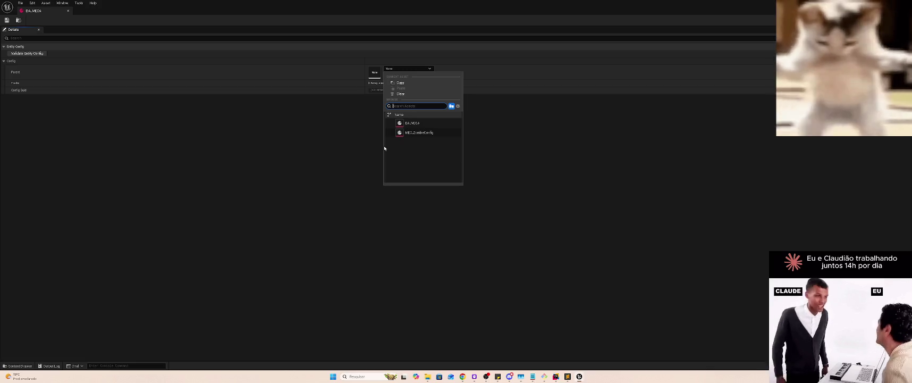
{"action": "left_click", "coordinate": [365, 168]}
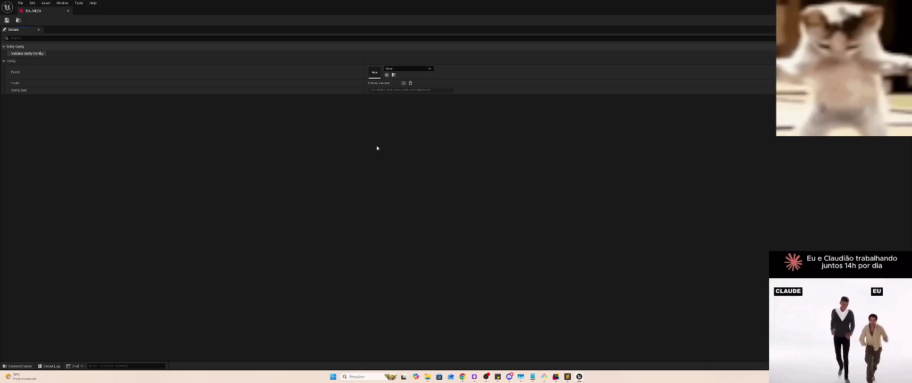
{"action": "left_click", "coordinate": [404, 83]}
{"action": "left_click", "coordinate": [404, 83]}
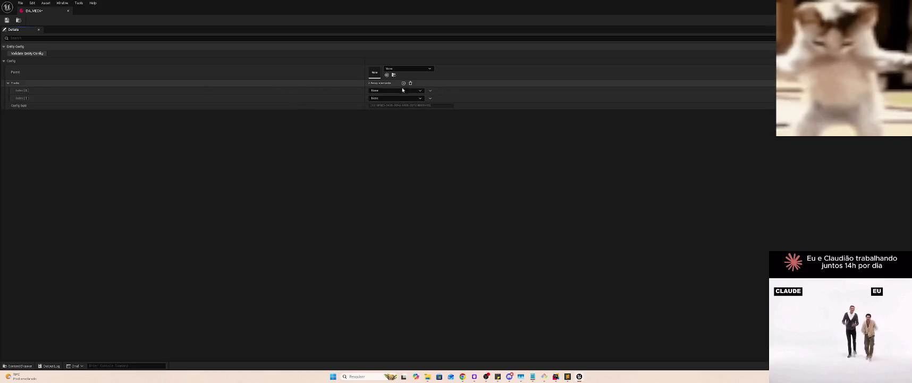
Set the first trait to Debug Visualization, filter the second's choices by 'Ze', then switch to VS Code
{"action": "left_click", "coordinate": [405, 91]}
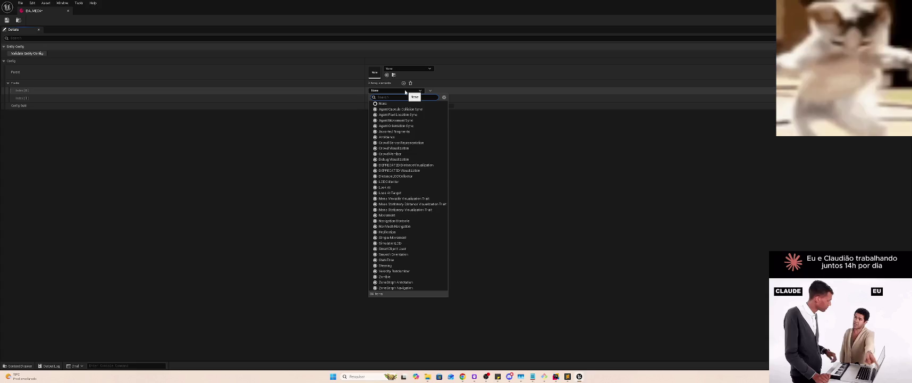
{"action": "left_click", "coordinate": [414, 159]}
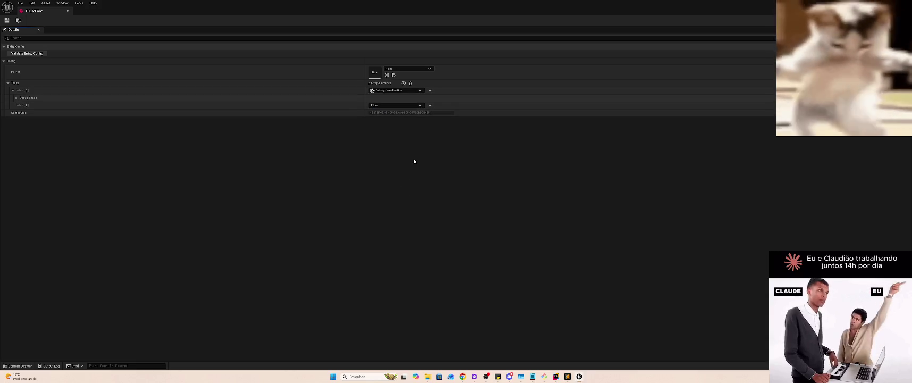
{"action": "left_click", "coordinate": [385, 106]}
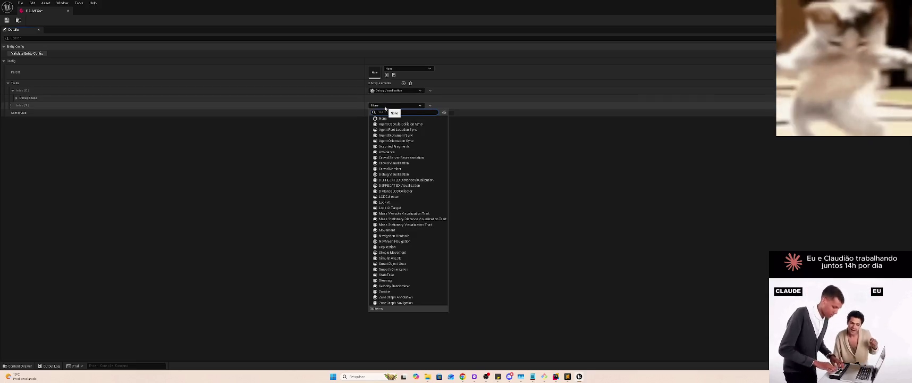
{"action": "type", "text": "Ze"}
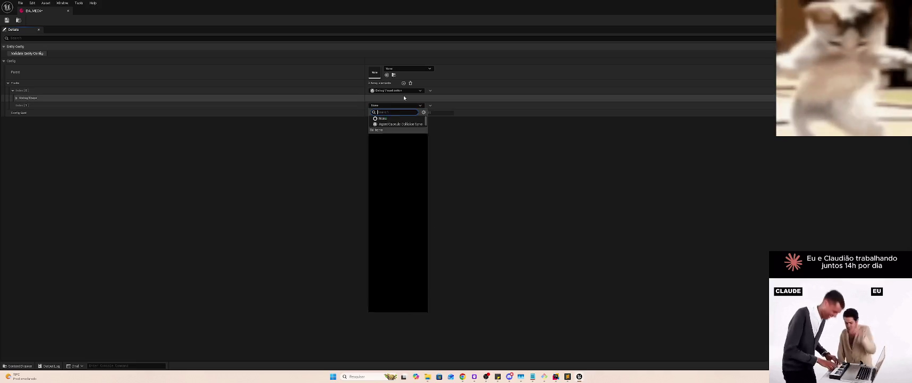
{"action": "key", "text": "alt+Tab"}
{"action": "key", "text": "alt+Tab"}
{"action": "key", "text": "alt+Tab"}
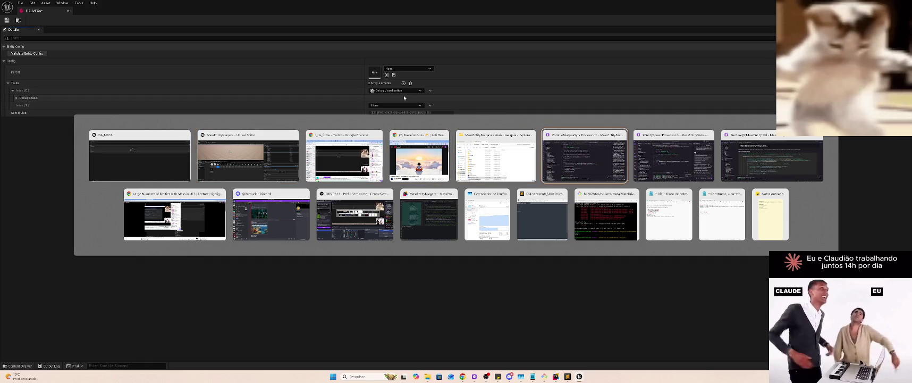
{"action": "left_click", "coordinate": [554, 135]}
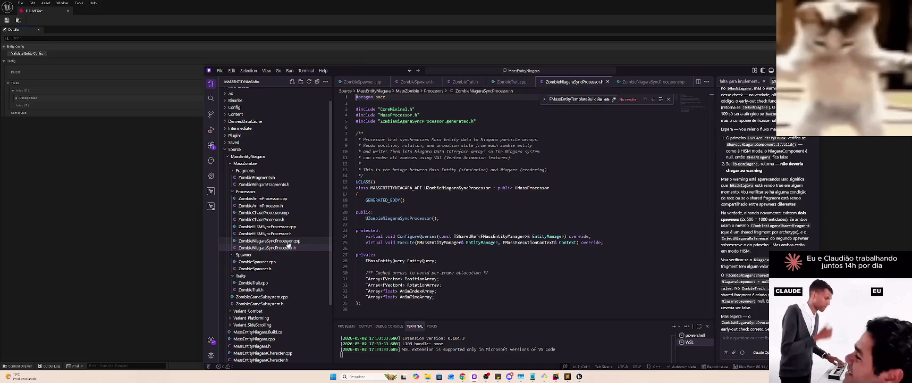
Open ZombieNiagaraSyncProcessor.cpp and place the cursor at the end of line 15
{"action": "left_click", "coordinate": [289, 241]}
{"action": "double_click", "coordinate": [289, 242]}
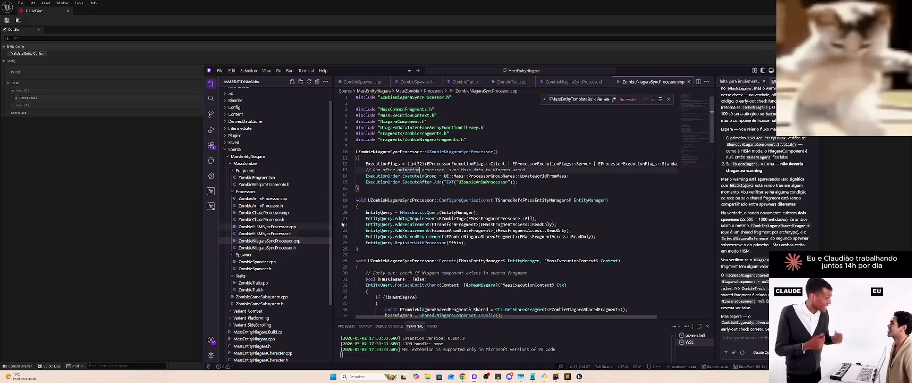
{"action": "left_click", "coordinate": [548, 182]}
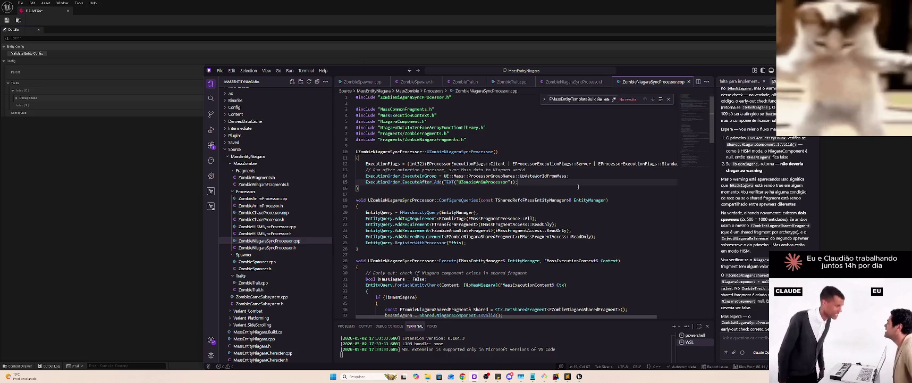
Scroll up through the MassEntity notes preview, then return to the DA_MECA editor
{"action": "key", "text": "alt+Tab"}
{"action": "key", "text": "alt+Tab"}
{"action": "key", "text": "alt+Tab"}
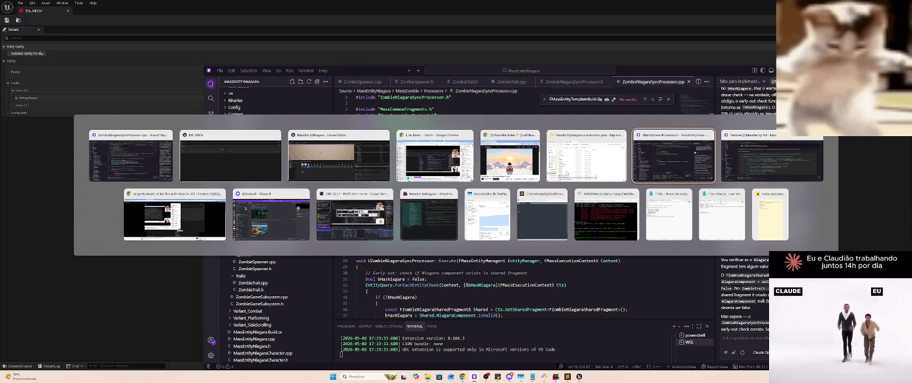
{"action": "key", "text": "alt+Tab"}
{"action": "scroll", "coordinate": [572, 182], "scroll_direction": "up", "scroll_amount": 4}
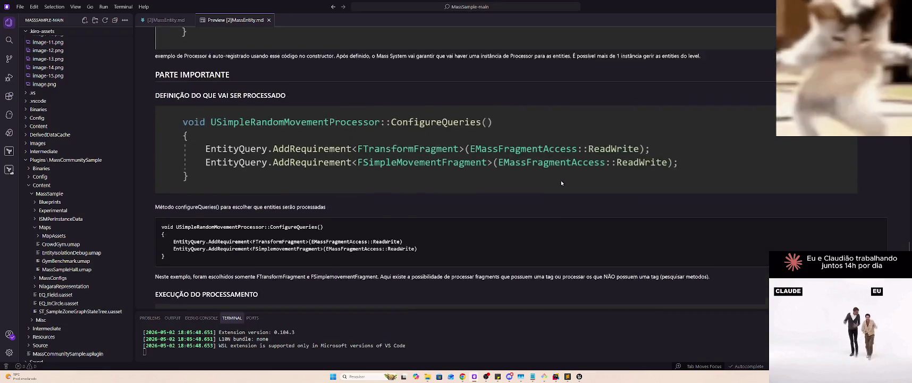
{"action": "scroll", "coordinate": [565, 184], "scroll_direction": "up", "scroll_amount": 3}
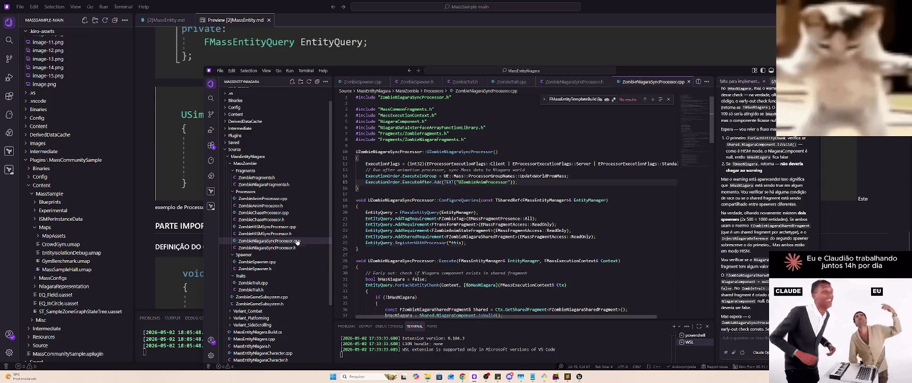
{"action": "key", "text": "alt+Tab"}
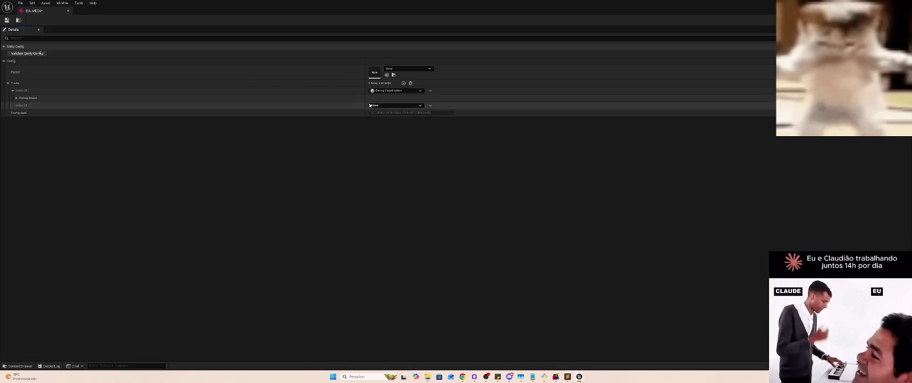
Set DA_MECA's Index[1] trait to Zombie via a 'Zomb' search and save the asset
{"action": "left_click", "coordinate": [394, 105]}
{"action": "type", "text": "Zom"}
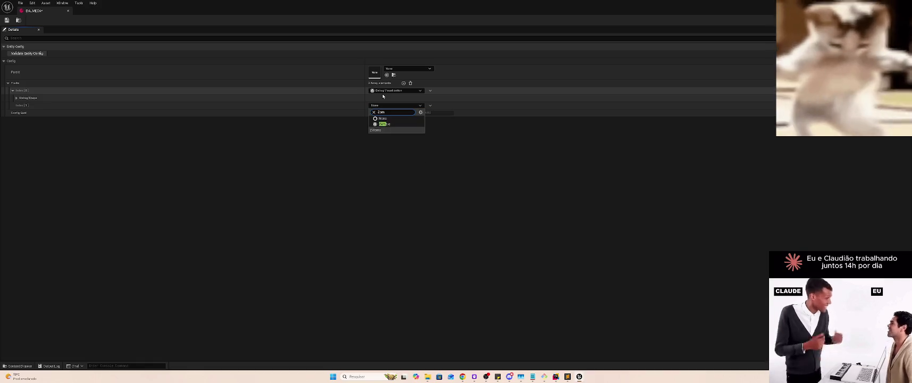
{"action": "type", "text": "b"}
{"action": "key", "text": "Down"}
{"action": "key", "text": "Return"}
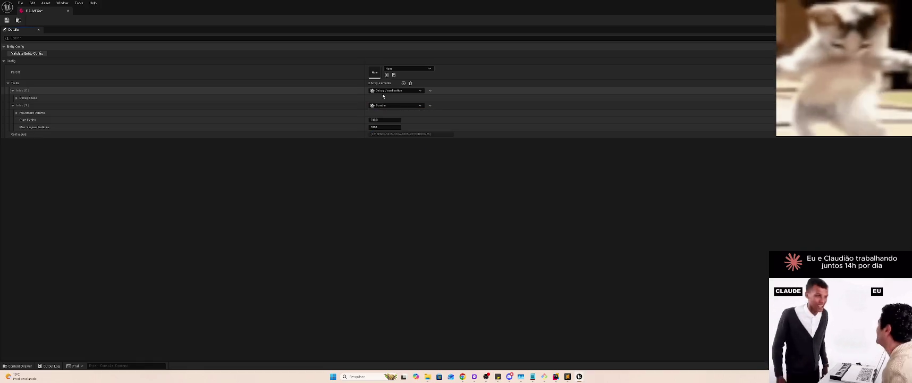
{"action": "key", "text": "ctrl+s"}
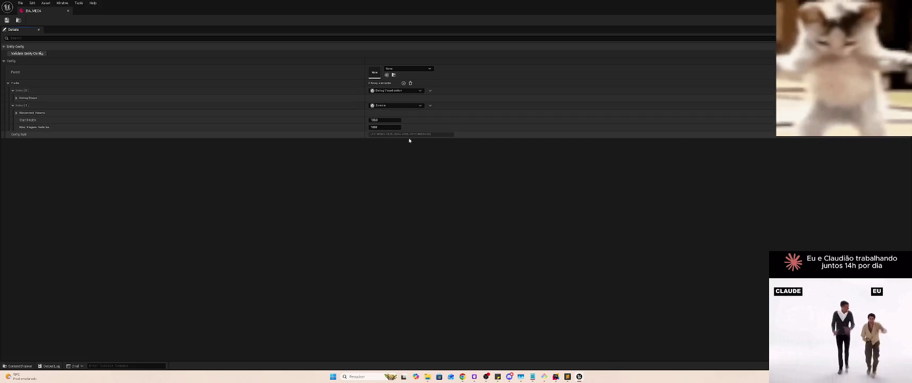
{"action": "key", "text": "alt+Tab"}
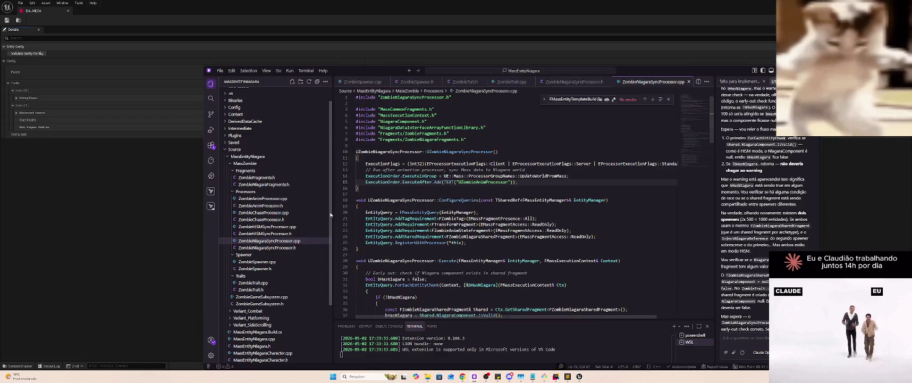
Review ZombieTrait.h and ZombieTrait.cpp, then return to the DA_MECA editor
{"action": "left_click", "coordinate": [295, 288]}
{"action": "left_click", "coordinate": [294, 285]}
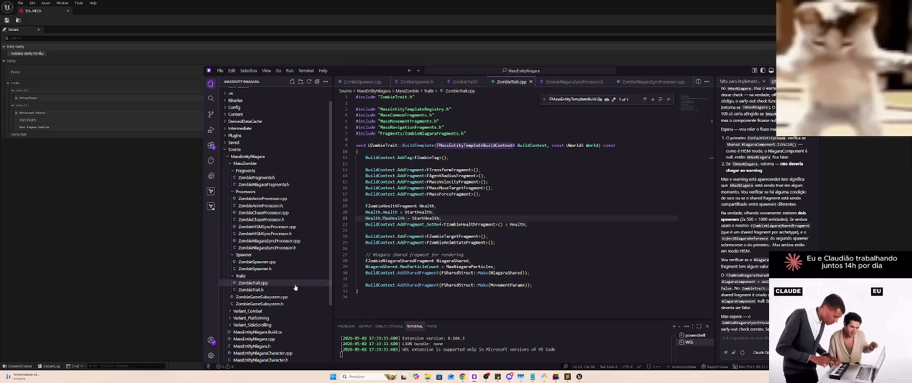
{"action": "left_click", "coordinate": [291, 290]}
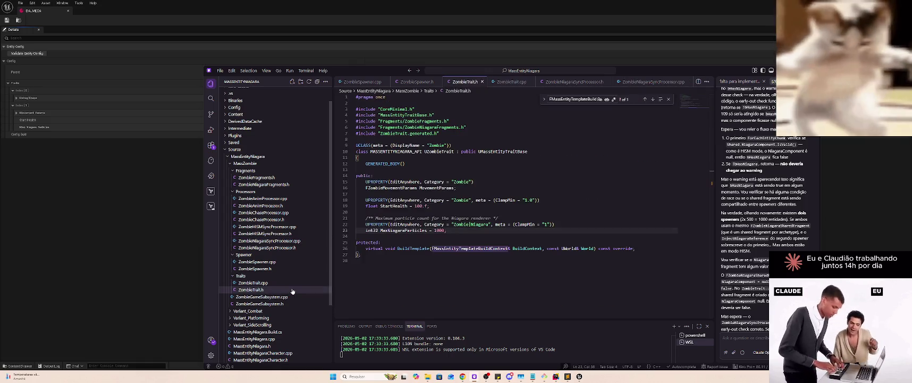
{"action": "left_click", "coordinate": [140, 190]}
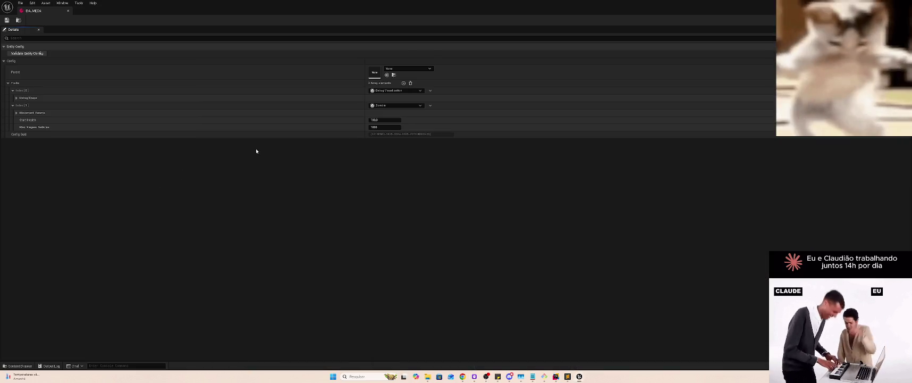
Reopen ZombieTrait.cpp, then bring DA_MECA forward and drag its window to dock it
{"action": "key", "text": "alt+Tab"}
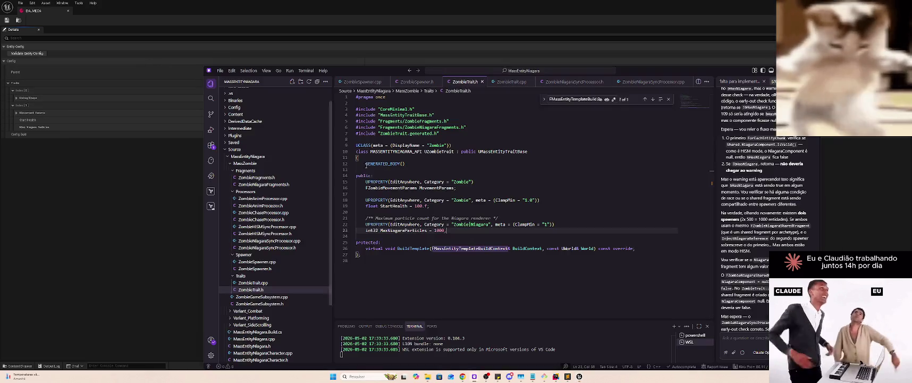
{"action": "left_click", "coordinate": [269, 283]}
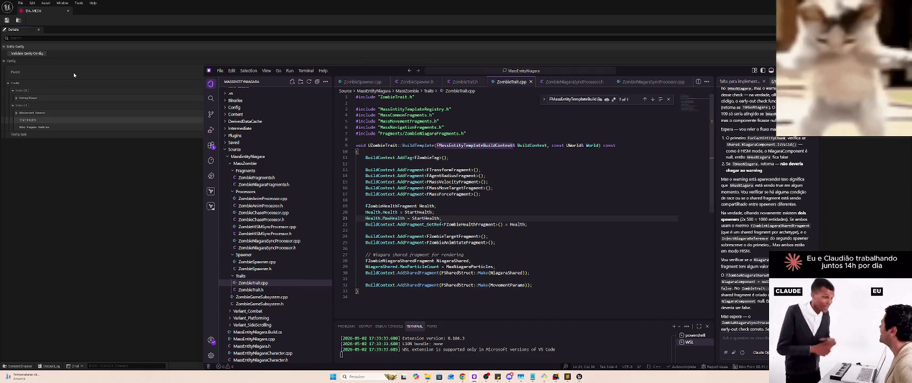
{"action": "left_click", "coordinate": [66, 22]}
{"action": "mouse_move", "coordinate": [79, 5]}
{"action": "left_mouse_down"}
{"action": "mouse_move", "coordinate": [141, 84]}
{"action": "mouse_move", "coordinate": [96, 11]}
{"action": "left_mouse_up"}
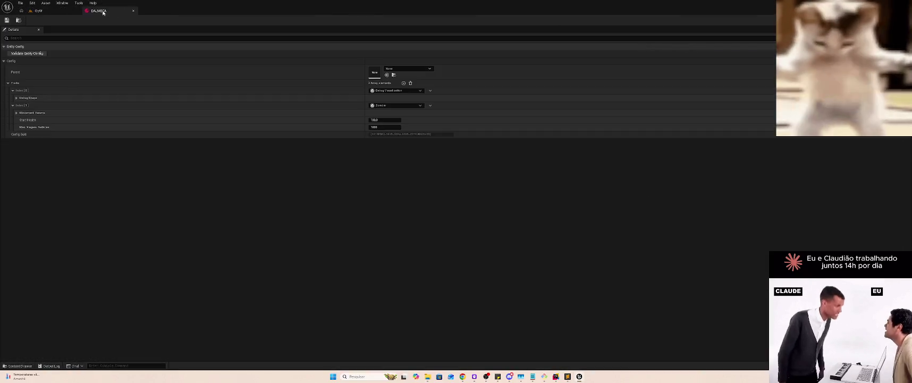
Dock the DA_MECA editor beside the level and expand the MassSpawner's Spawn and Simulation settings
{"action": "left_click", "coordinate": [38, 11]}
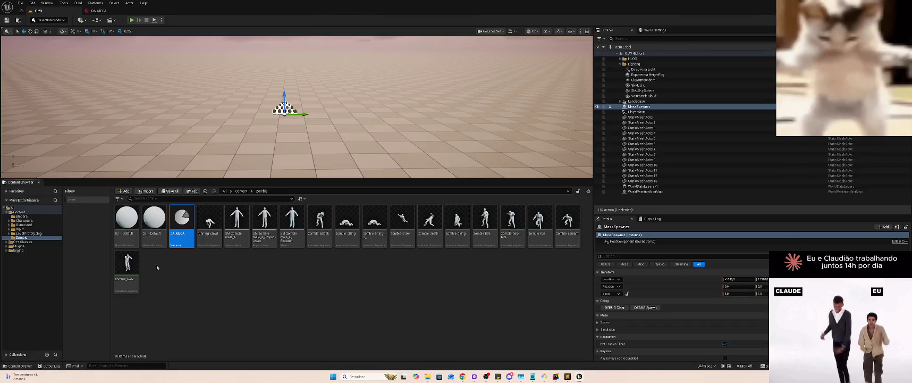
{"action": "left_click", "coordinate": [192, 267]}
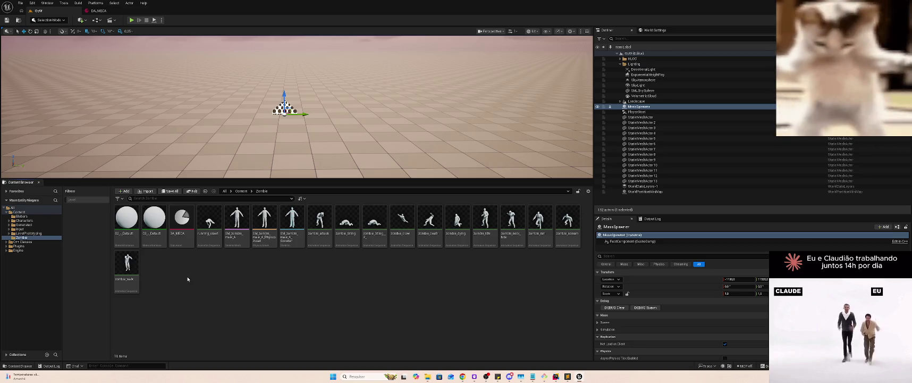
{"action": "right_click", "coordinate": [180, 275]}
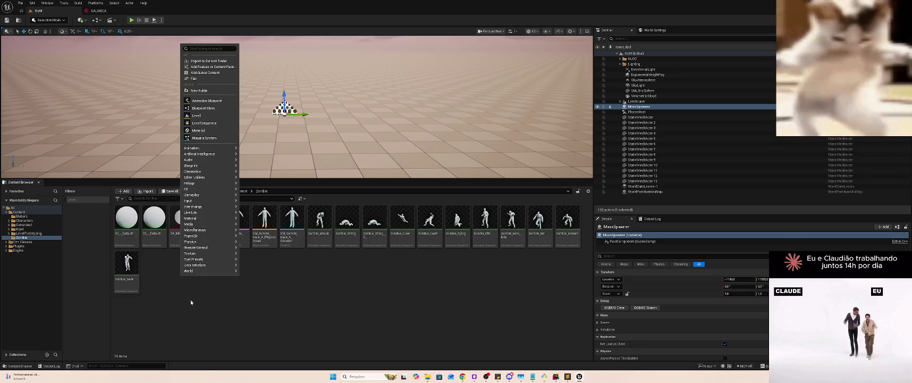
{"action": "left_click", "coordinate": [198, 296]}
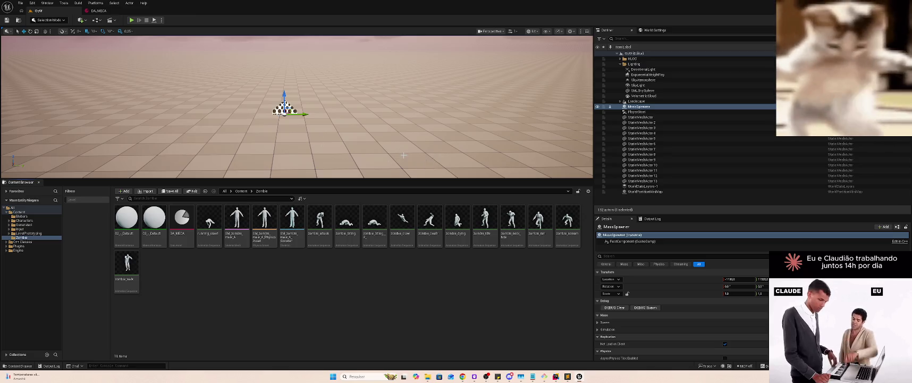
{"action": "left_click_drag", "start_coordinate": [709, 214], "coordinate": [709, 100]}
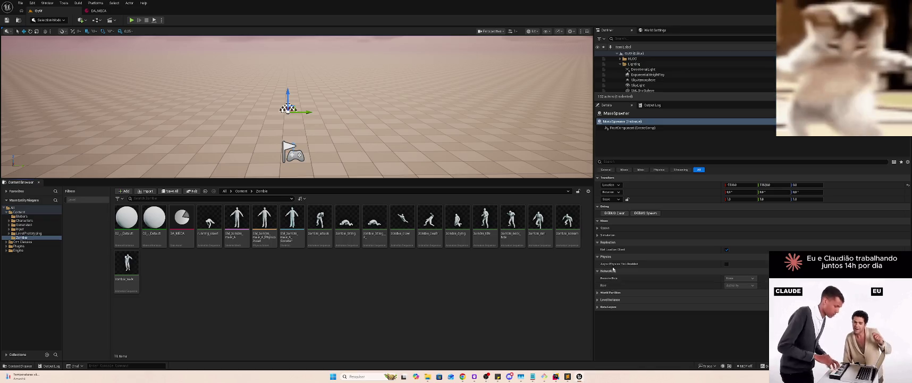
{"action": "left_click", "coordinate": [605, 227]}
{"action": "left_click", "coordinate": [607, 271]}
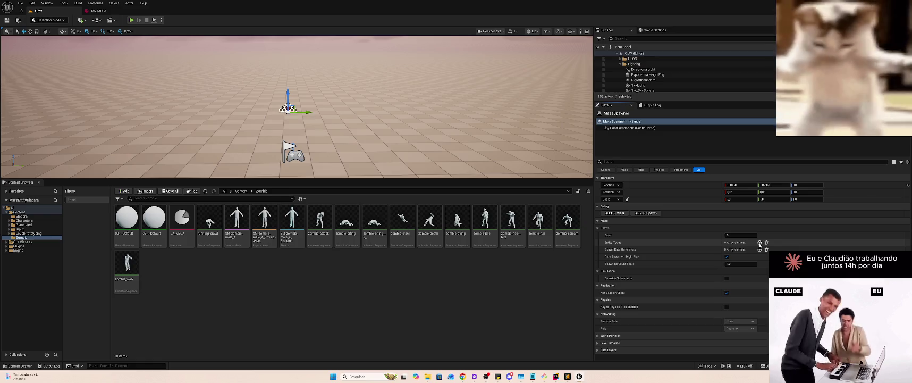
Check the reference notes, then add an Entity Types entry and list assets for its Entity Config
{"action": "key", "text": "alt+Tab"}
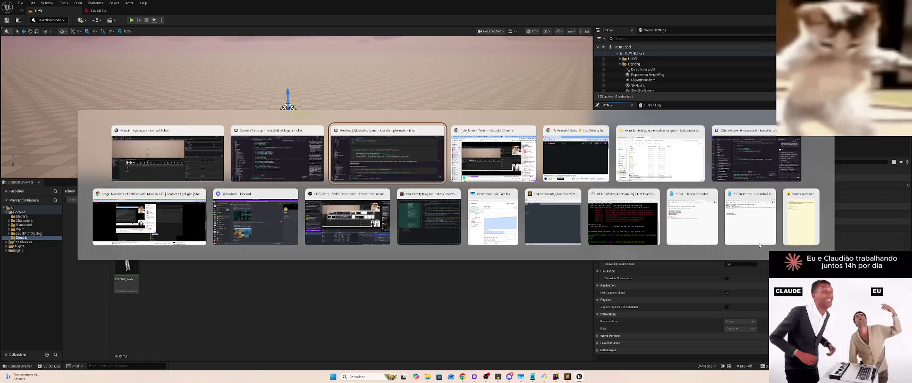
{"action": "left_click", "coordinate": [392, 157]}
{"action": "scroll", "coordinate": [396, 167], "scroll_direction": "down", "scroll_amount": 10}
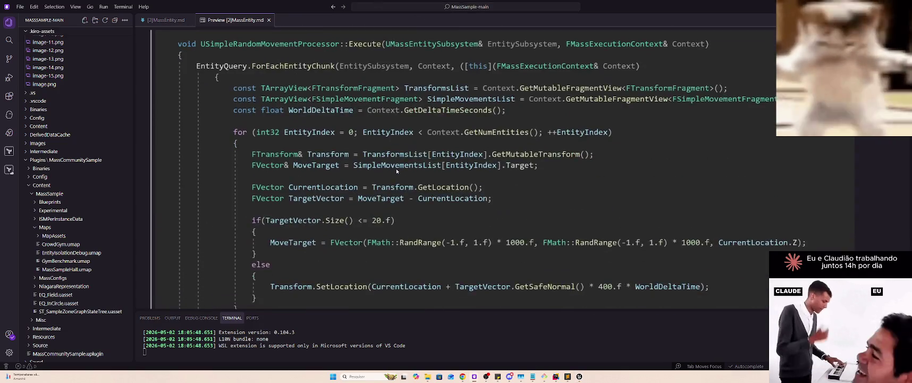
{"action": "scroll", "coordinate": [394, 177], "scroll_direction": "up", "scroll_amount": 3}
{"action": "scroll", "coordinate": [395, 177], "scroll_direction": "up", "scroll_amount": 20}
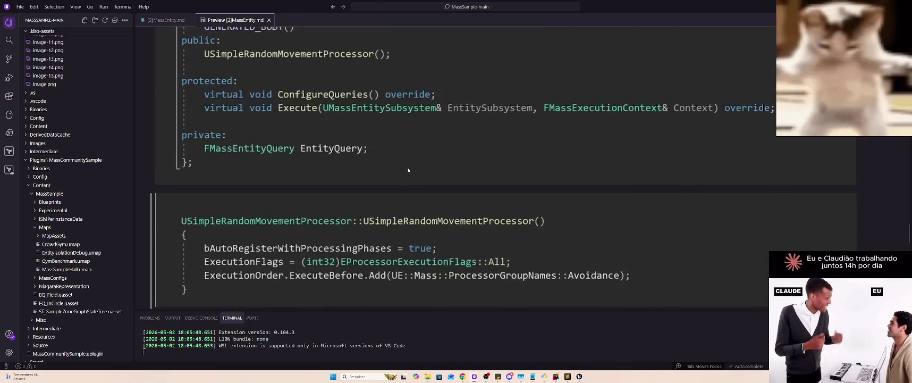
{"action": "scroll", "coordinate": [410, 169], "scroll_direction": "up", "scroll_amount": 5}
{"action": "scroll", "coordinate": [403, 164], "scroll_direction": "down", "scroll_amount": 3}
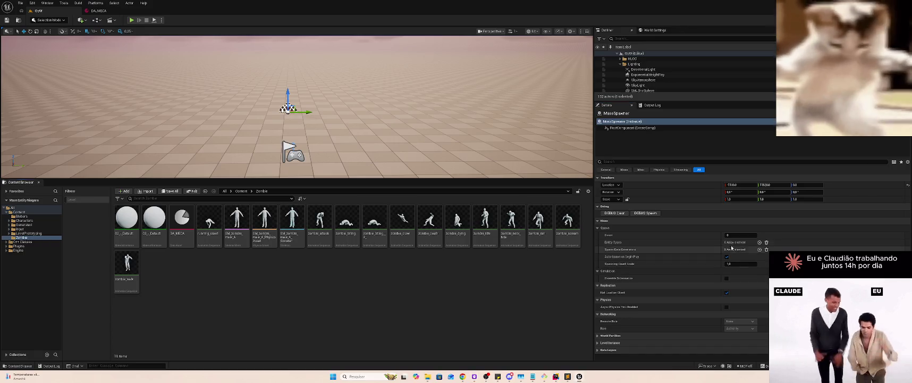
{"action": "left_click", "coordinate": [760, 242]}
{"action": "left_click", "coordinate": [744, 257]}
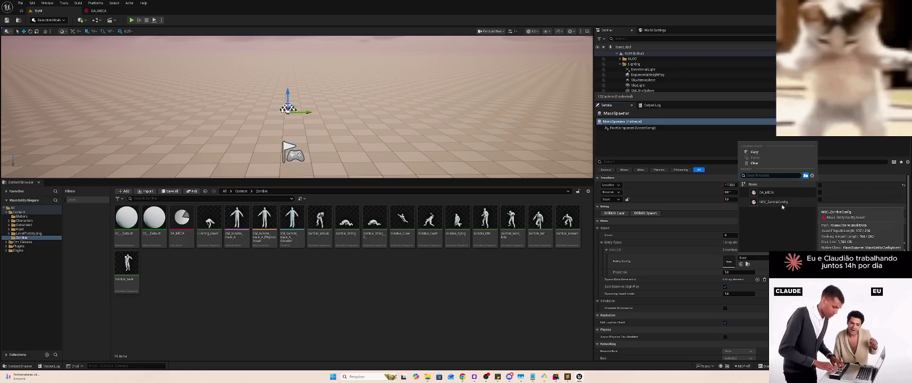
Assign MEC_ZombieConfig as the entity config and compare it against the reference screenshot
{"action": "left_click", "coordinate": [782, 205]}
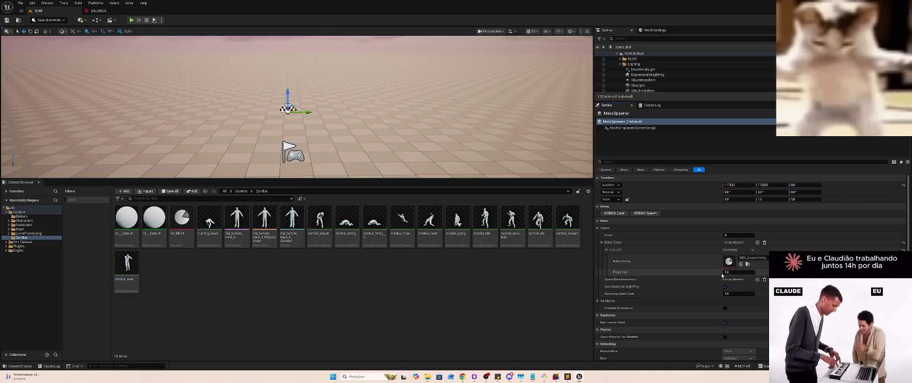
{"action": "key", "text": "alt+Tab"}
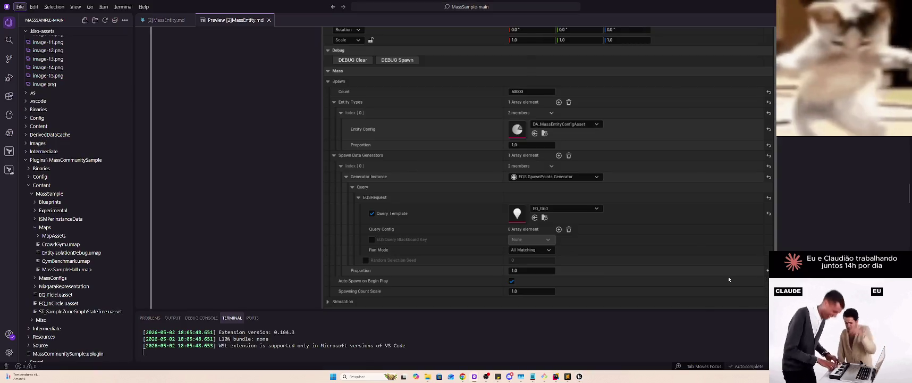
{"action": "key", "text": "alt+Tab"}
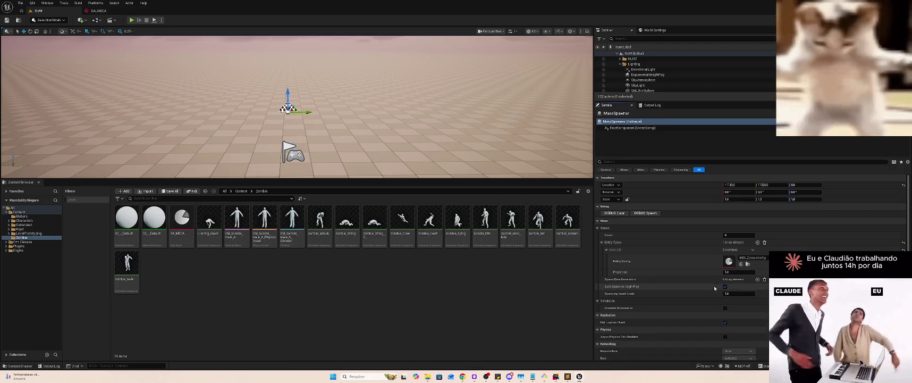
Add an EQS SpawnPoints Generator entry to Spawn Data Generators and play the level
{"action": "left_click", "coordinate": [757, 279]}
{"action": "left_click", "coordinate": [749, 294]}
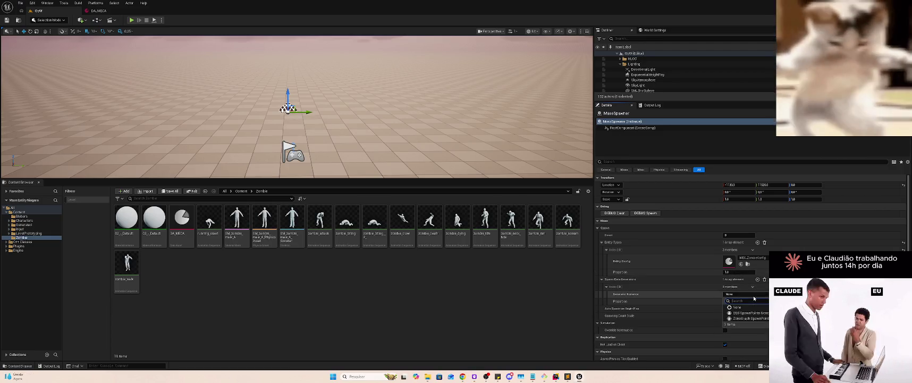
{"action": "left_click", "coordinate": [747, 313]}
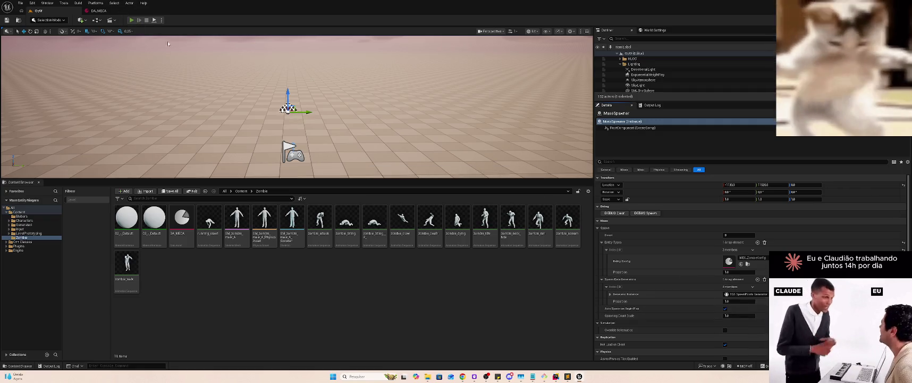
{"action": "left_click", "coordinate": [131, 20]}
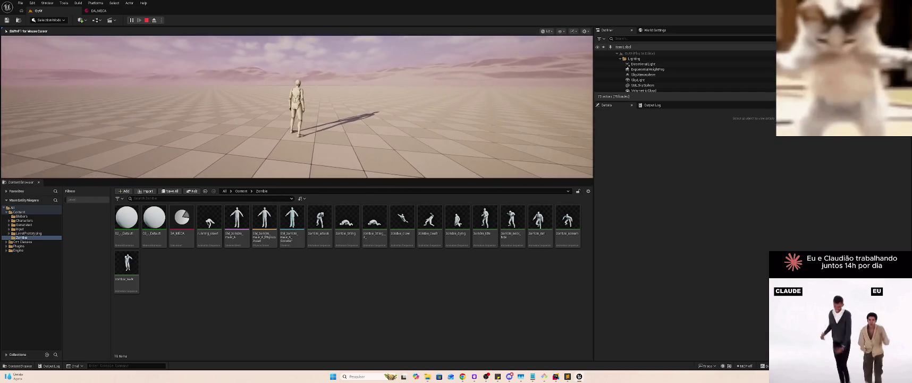
Stop the play session and switch the MassSpawner's Entity Config to DA_MECA
{"action": "key", "text": "Escape"}
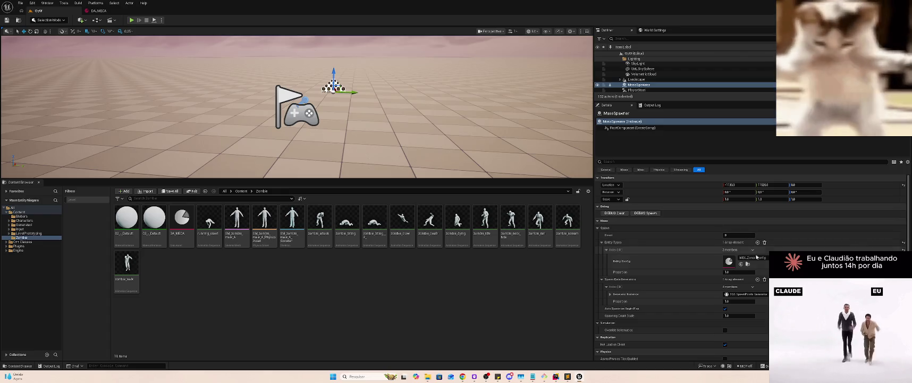
{"action": "left_click", "coordinate": [765, 259]}
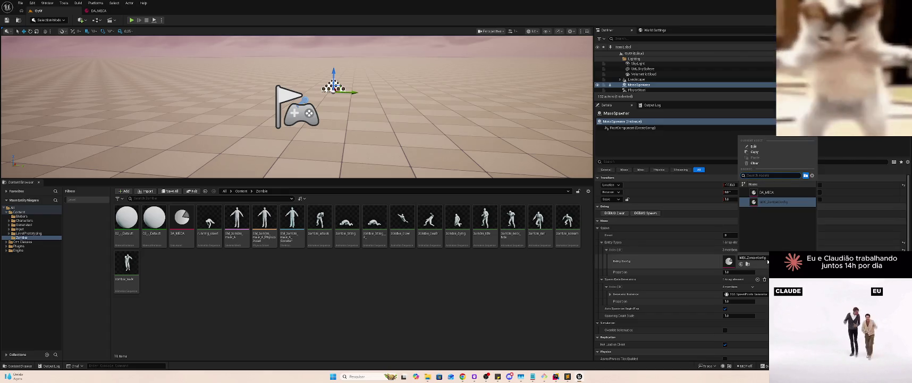
{"action": "left_click", "coordinate": [765, 192]}
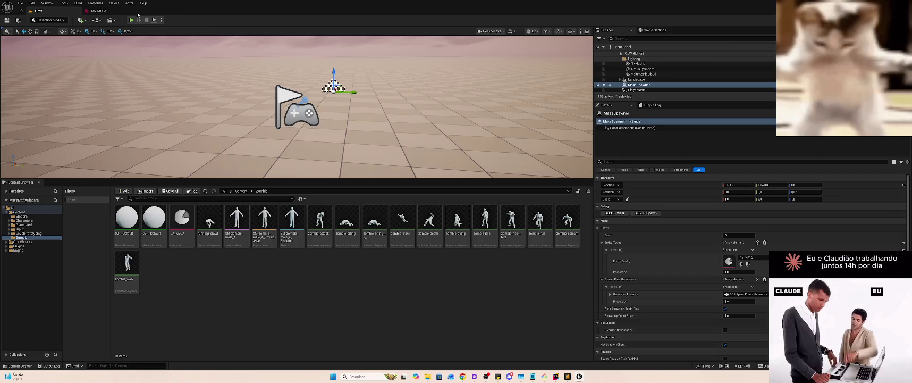
Play-test the level again, enlarging the Outliner to inspect the actors, then stop
{"action": "left_click", "coordinate": [131, 21]}
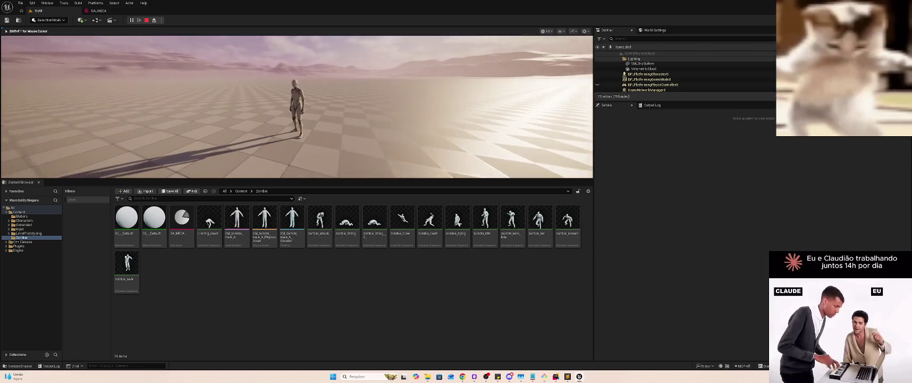
{"action": "key", "text": "super"}
{"action": "key", "text": "super"}
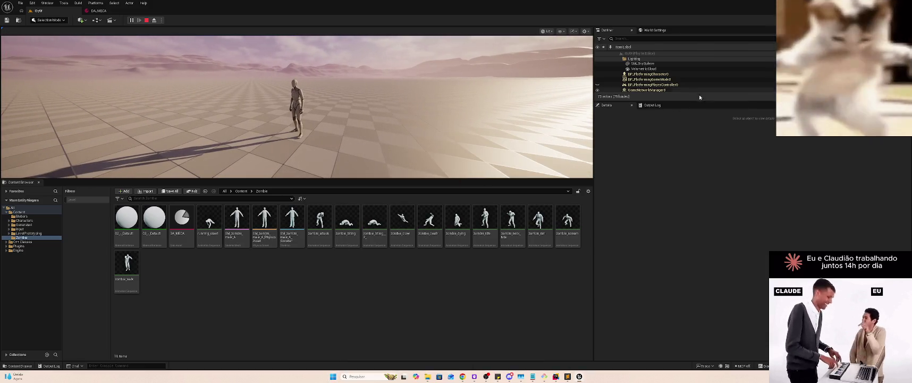
{"action": "left_click_drag", "start_coordinate": [703, 102], "coordinate": [702, 175]}
{"action": "scroll", "coordinate": [701, 151], "scroll_direction": "down", "scroll_amount": 3}
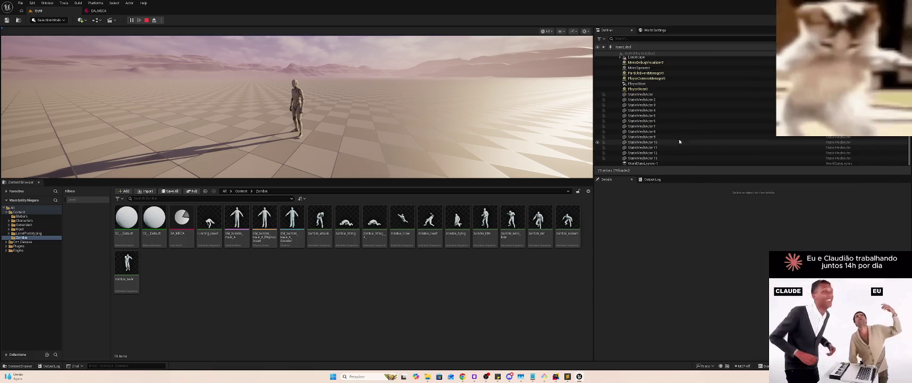
{"action": "left_click", "coordinate": [148, 21]}
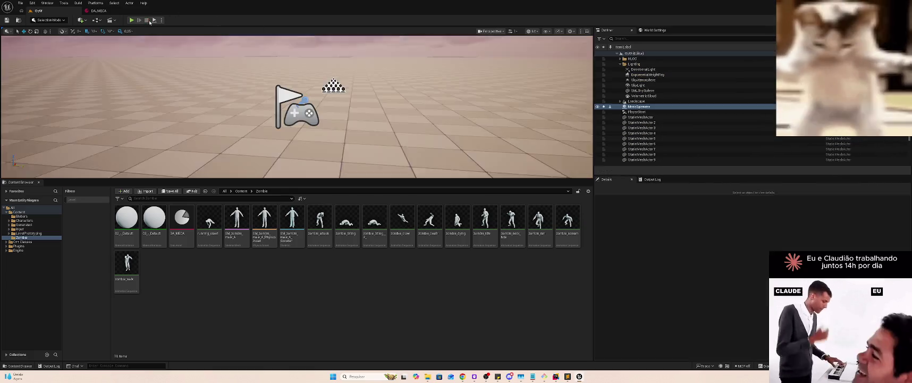
In DA_MECA, choose ZMOB2 as the Debug Shape mesh, then return to the level editor
{"action": "double_click", "coordinate": [182, 217]}
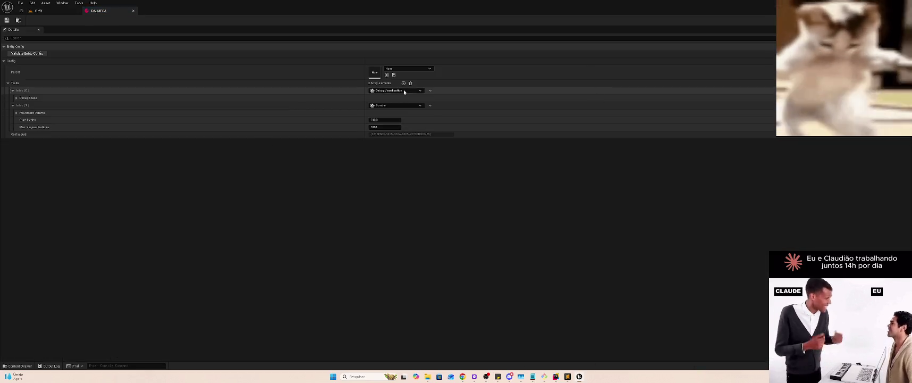
{"action": "left_click", "coordinate": [17, 98]}
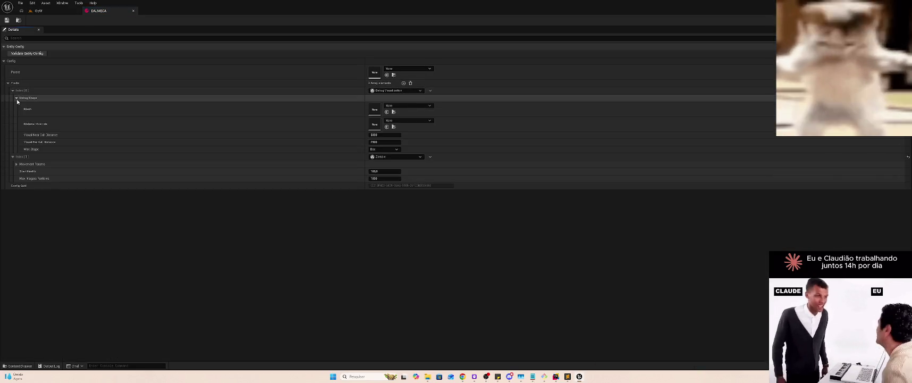
{"action": "left_click", "coordinate": [399, 106]}
{"action": "scroll", "coordinate": [439, 176], "scroll_direction": "down", "scroll_amount": 3}
{"action": "type", "text": "z"}
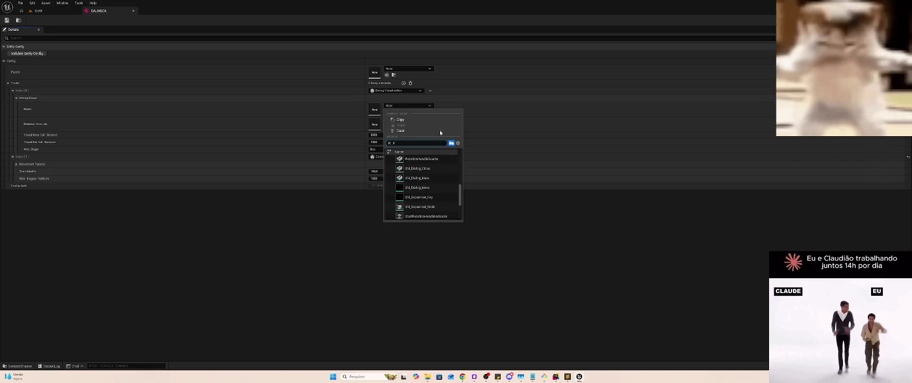
{"action": "scroll", "coordinate": [440, 198], "scroll_direction": "down", "scroll_amount": 5}
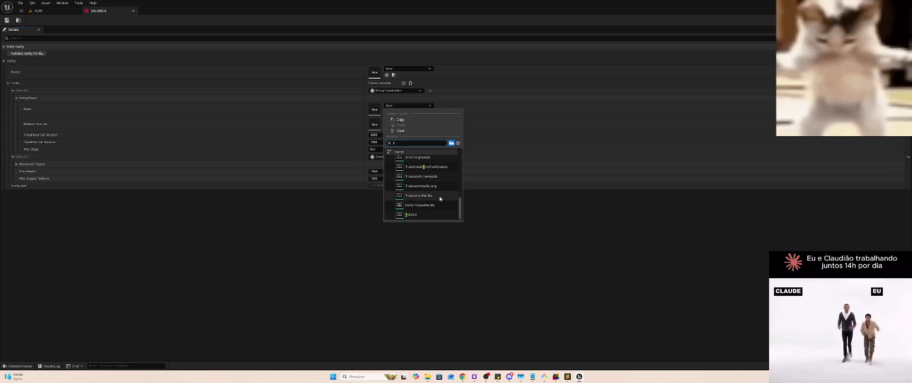
{"action": "left_click", "coordinate": [418, 213]}
{"action": "left_click", "coordinate": [48, 11]}
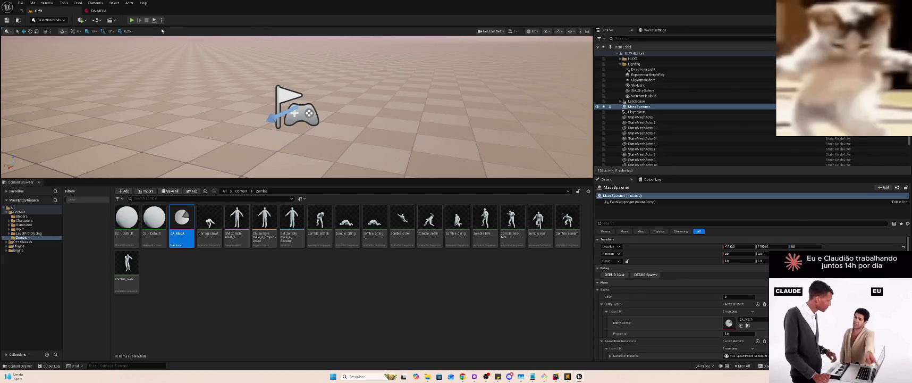
Play and stop the level, then expand Generator Instance > Query > EQSRequest to view Query Template options
{"action": "left_click", "coordinate": [132, 20]}
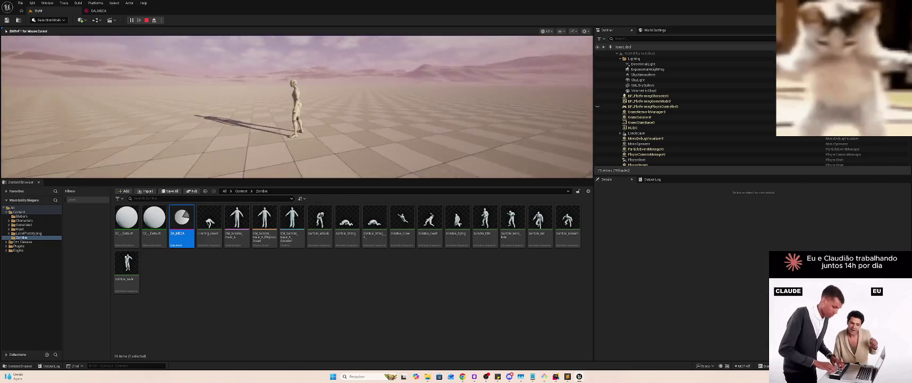
{"action": "key", "text": "Escape"}
{"action": "scroll", "coordinate": [742, 314], "scroll_direction": "down", "scroll_amount": 3}
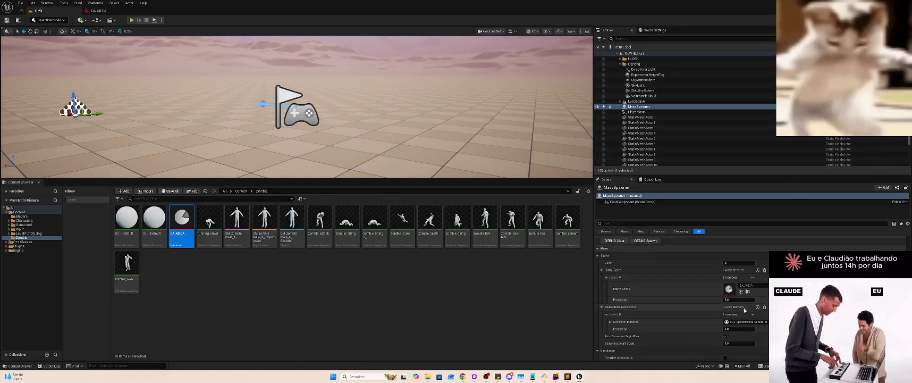
{"action": "left_click", "coordinate": [610, 279]}
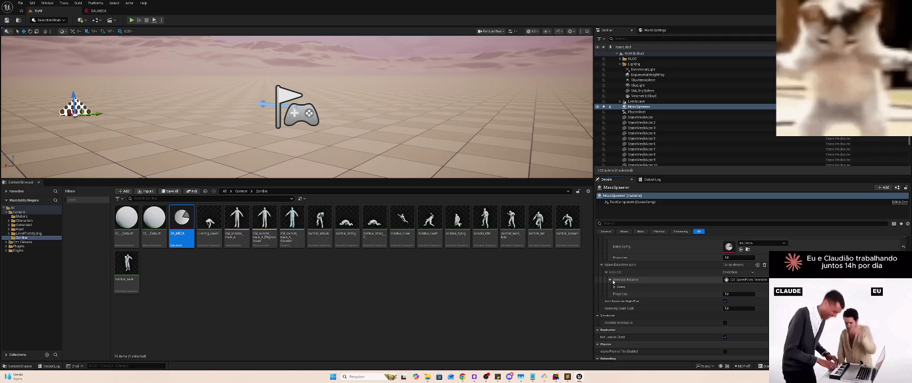
{"action": "left_click", "coordinate": [615, 287]}
{"action": "left_click", "coordinate": [618, 293]}
{"action": "left_click", "coordinate": [746, 301]}
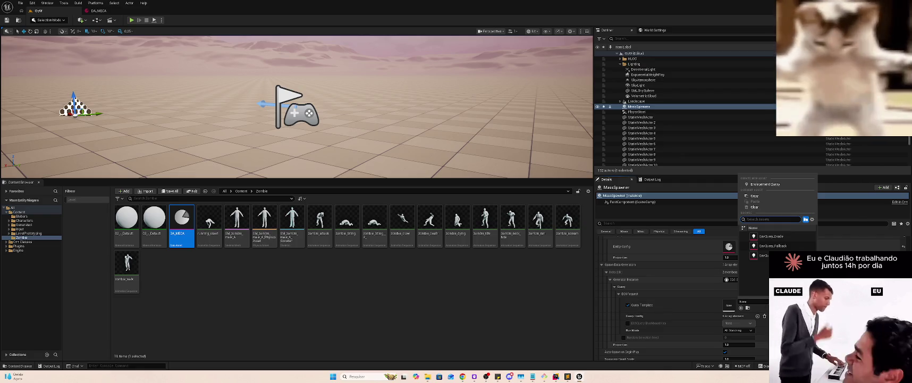
{"action": "left_click", "coordinate": [202, 285]}
Create a new Artificial Intelligence > Environment Query asset in the Zombie folder and open it
{"action": "right_click", "coordinate": [186, 275]}
{"action": "mouse_move", "coordinate": [194, 222]}
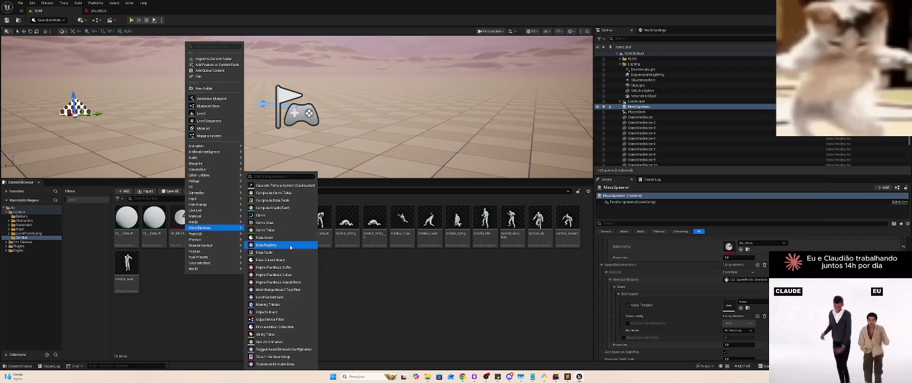
{"action": "type", "text": "ei"}
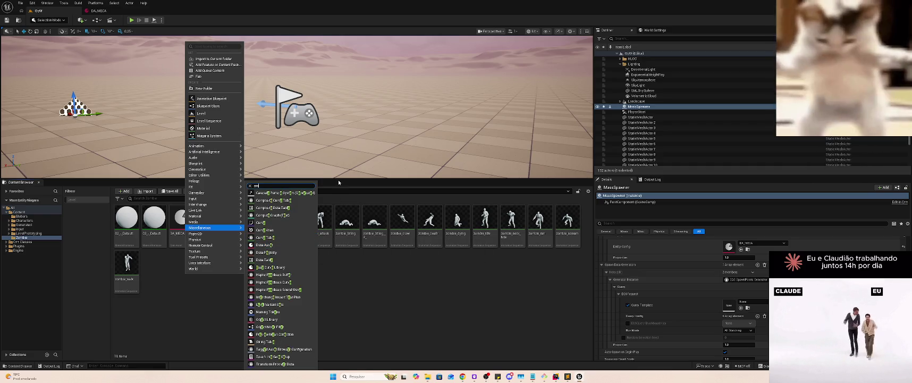
{"action": "type", "text": "vmv"}
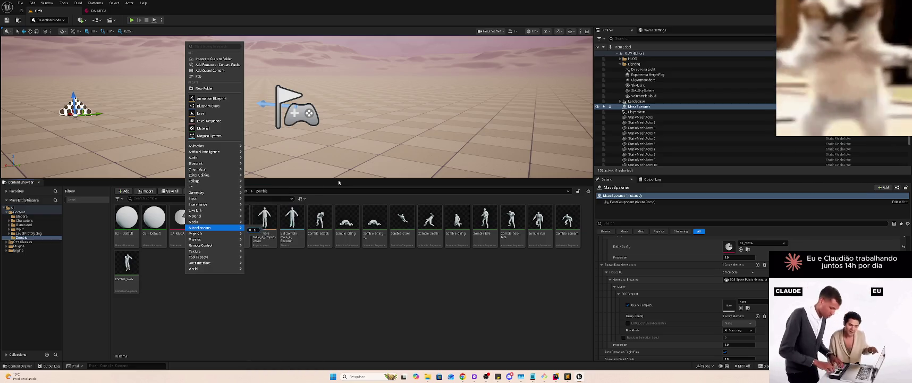
{"action": "key", "text": "super"}
{"action": "right_click", "coordinate": [160, 306]}
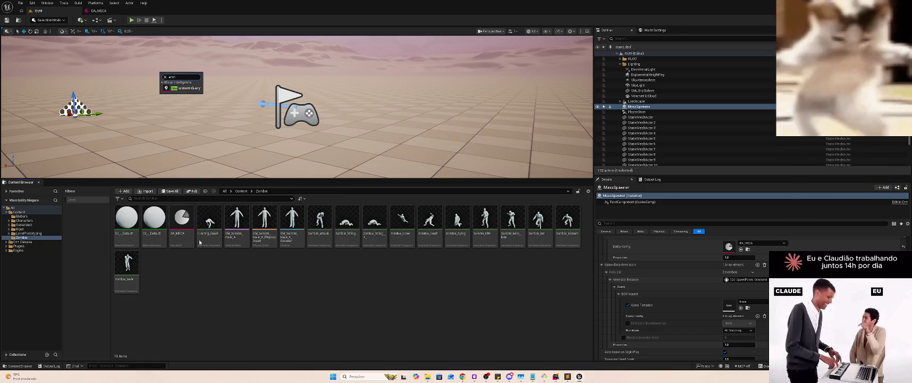
{"action": "left_click", "coordinate": [192, 89]}
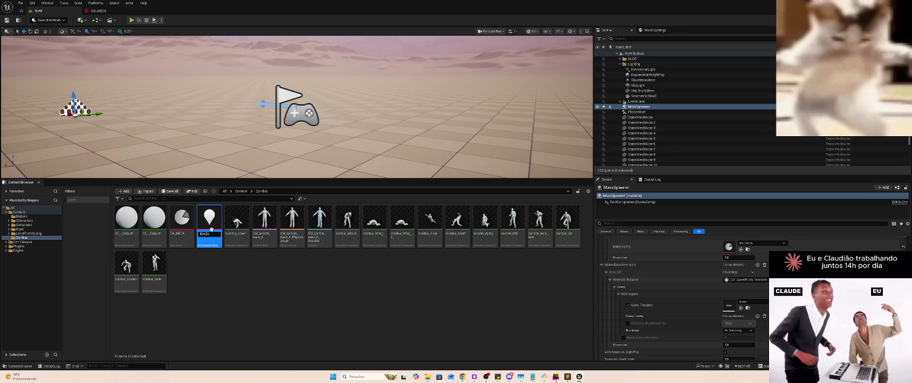
{"action": "double_click", "coordinate": [211, 228]}
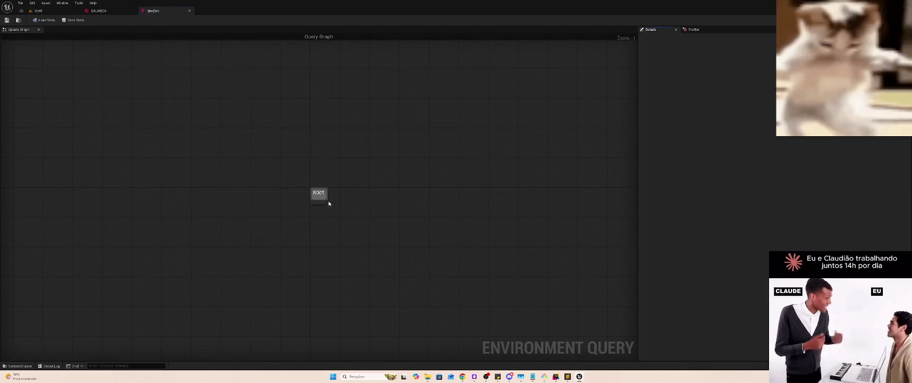
Add a SimpleGrid generator under ROOT and expand its Projection Data, Space Between, Grid Half Size and advanced settings
{"action": "left_click", "coordinate": [311, 176]}
{"action": "left_click_drag", "start_coordinate": [319, 185], "coordinate": [376, 219]}
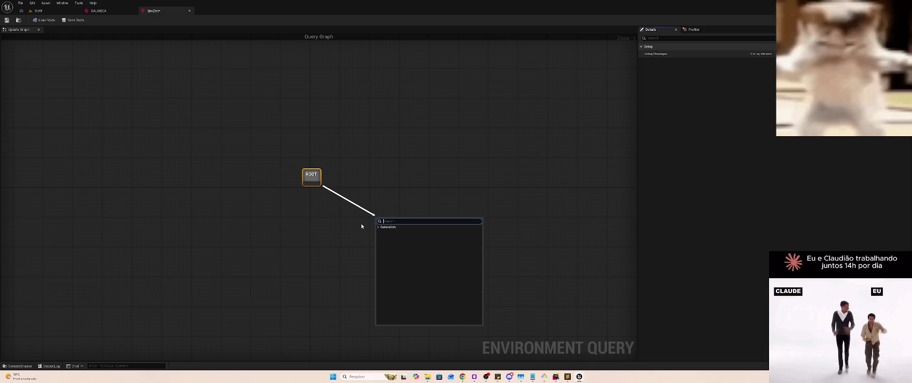
{"action": "left_click", "coordinate": [379, 228]}
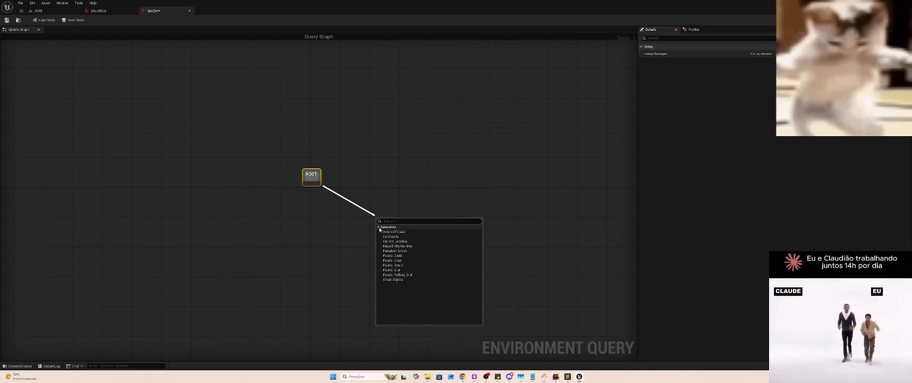
{"action": "left_click", "coordinate": [420, 270]}
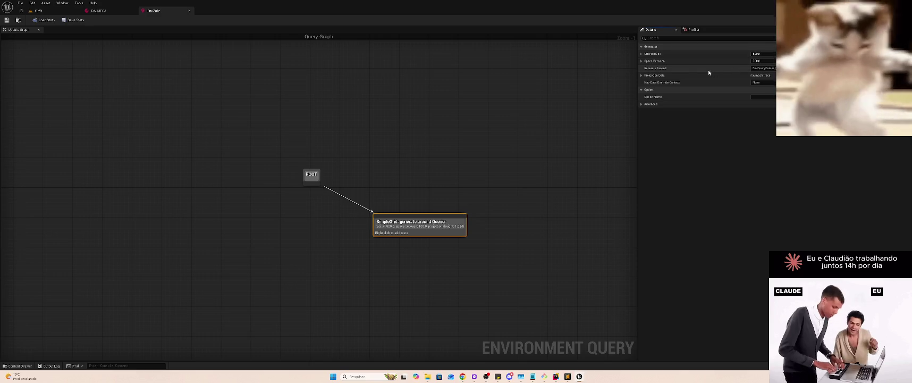
{"action": "left_click", "coordinate": [640, 75]}
{"action": "left_click", "coordinate": [641, 60]}
{"action": "left_click", "coordinate": [641, 53]}
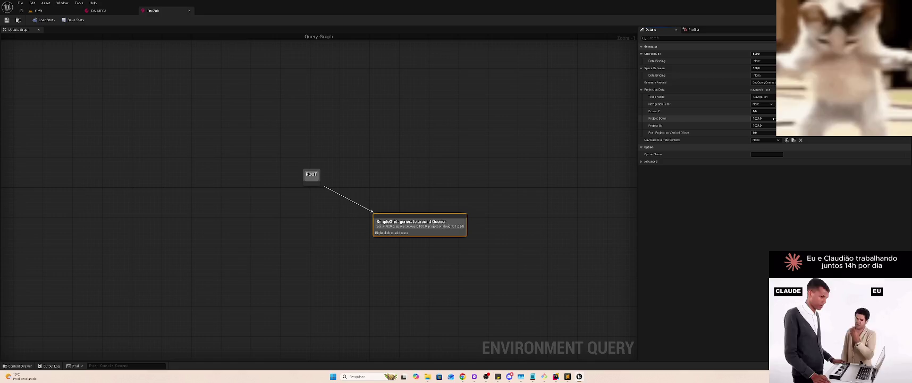
{"action": "left_click", "coordinate": [642, 161]}
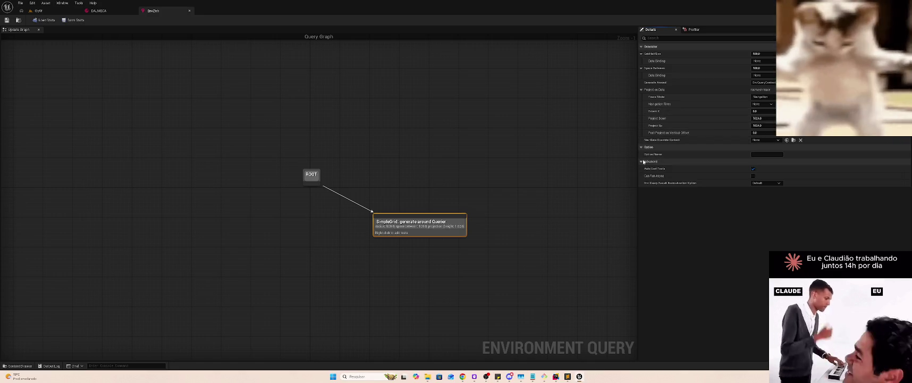
{"action": "key", "text": "alt+Tab"}
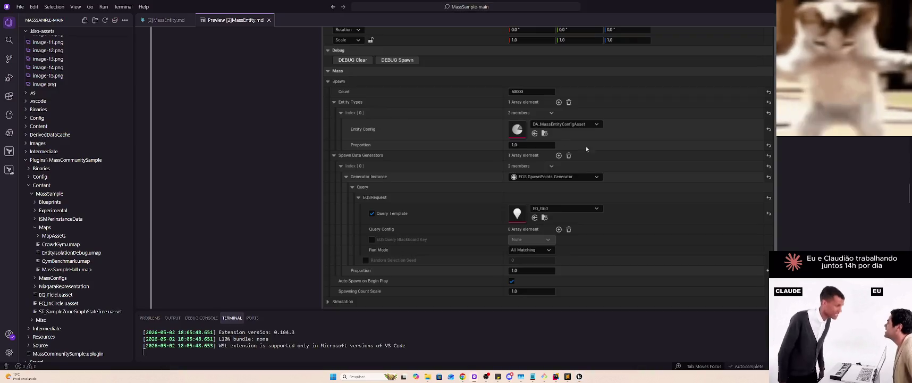
Scroll the MassEntity.md preview to the 'Adicionar Grid' settings images, then return to Unreal
{"action": "scroll", "coordinate": [628, 179], "scroll_direction": "up", "scroll_amount": 5}
{"action": "scroll", "coordinate": [628, 180], "scroll_direction": "up", "scroll_amount": 5}
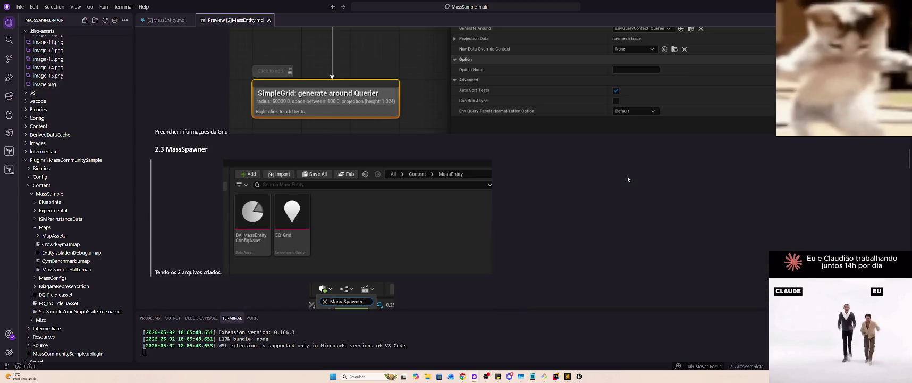
{"action": "scroll", "coordinate": [627, 179], "scroll_direction": "up", "scroll_amount": 8}
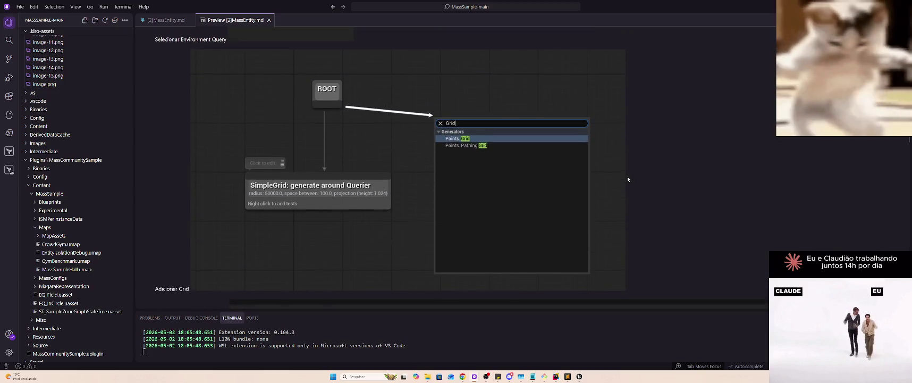
{"action": "scroll", "coordinate": [627, 179], "scroll_direction": "up", "scroll_amount": 3}
{"action": "scroll", "coordinate": [627, 176], "scroll_direction": "down", "scroll_amount": 5}
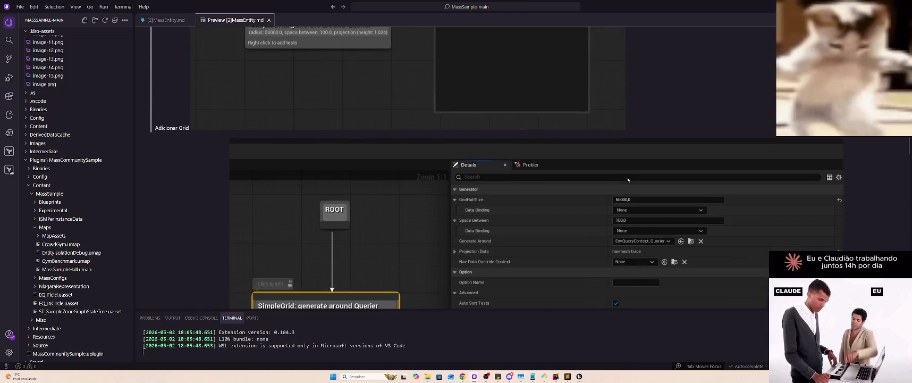
{"action": "scroll", "coordinate": [627, 177], "scroll_direction": "down", "scroll_amount": 2}
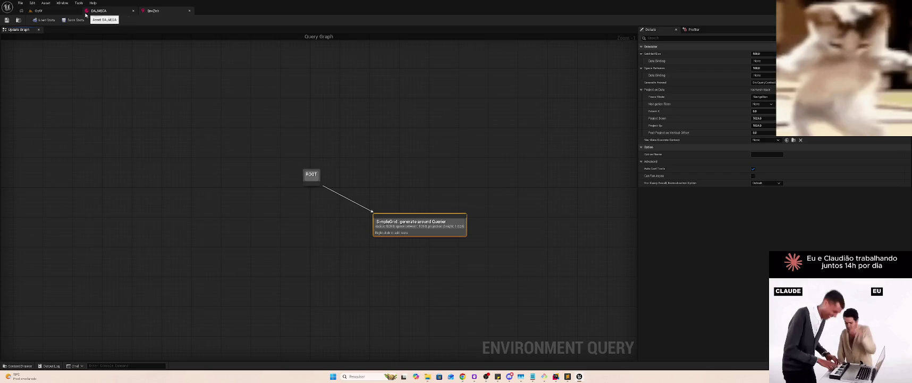
{"action": "left_click", "coordinate": [80, 12]}
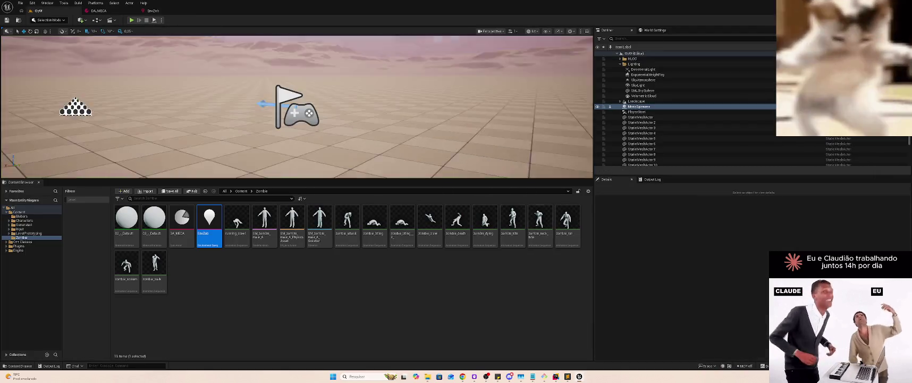
Set the MassSpawner's EQSRequest Query Template to the new environment query
{"action": "scroll", "coordinate": [680, 297], "scroll_direction": "down", "scroll_amount": 2}
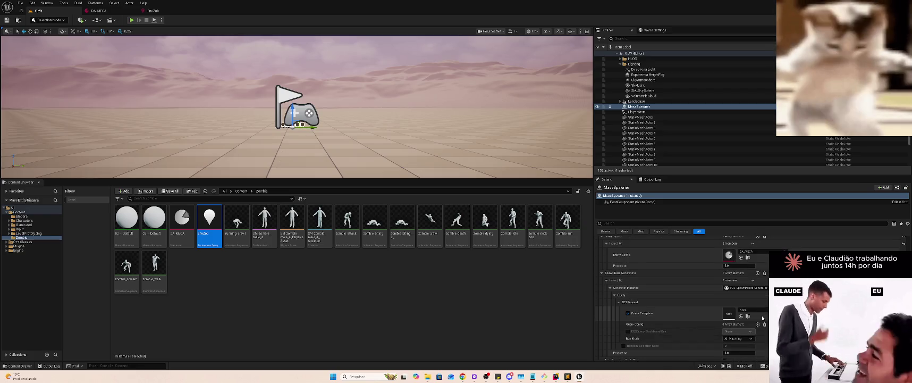
{"action": "left_click", "coordinate": [744, 309]}
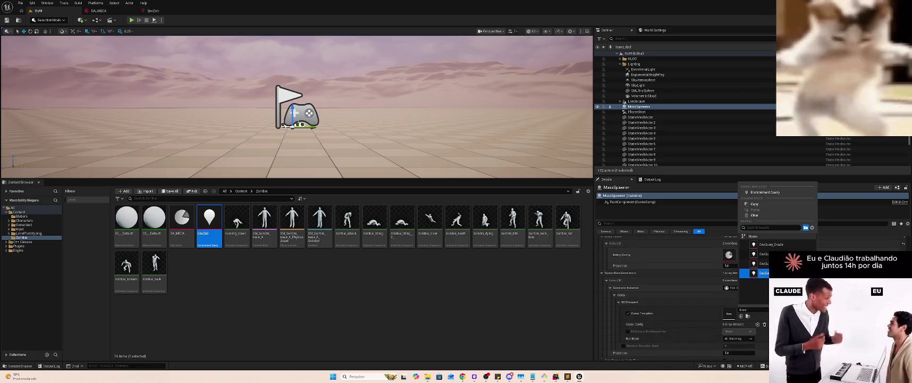
{"action": "left_click", "coordinate": [758, 273]}
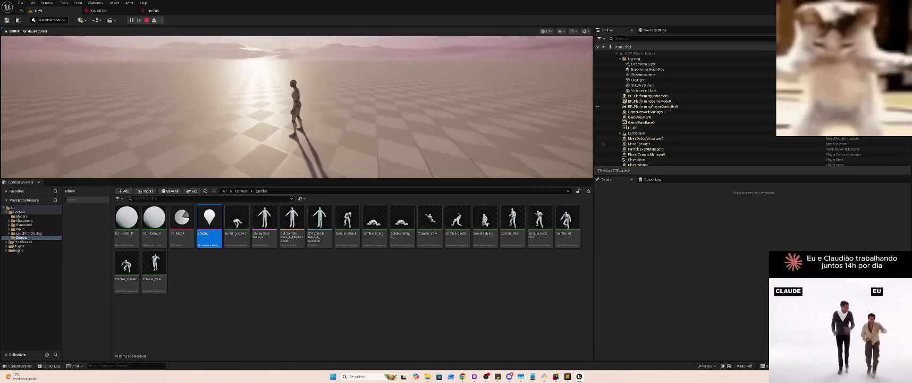
Start a play test and select StaticMeshActor7 in the Outliner
{"action": "key", "text": "super"}
{"action": "key", "text": "super"}
{"action": "scroll", "coordinate": [695, 124], "scroll_direction": "down", "scroll_amount": 1}
{"action": "scroll", "coordinate": [694, 125], "scroll_direction": "down", "scroll_amount": 4}
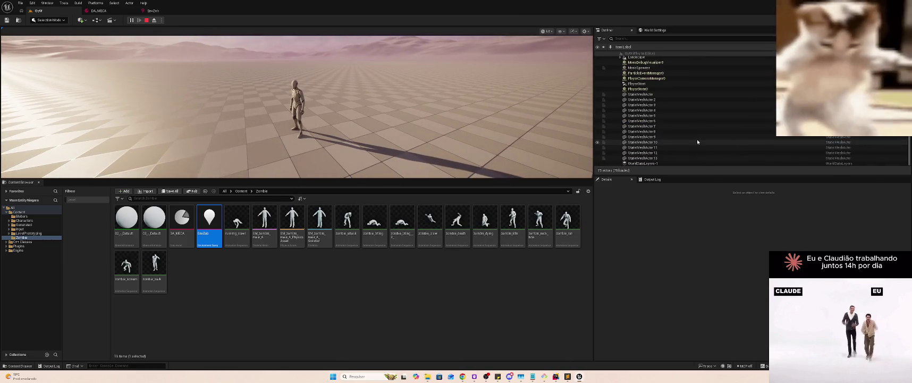
{"action": "left_click", "coordinate": [659, 127]}
Inspect StaticMeshActor8 and StaticMeshActor4 in the Outliner, then stop the play session
{"action": "left_click", "coordinate": [645, 132]}
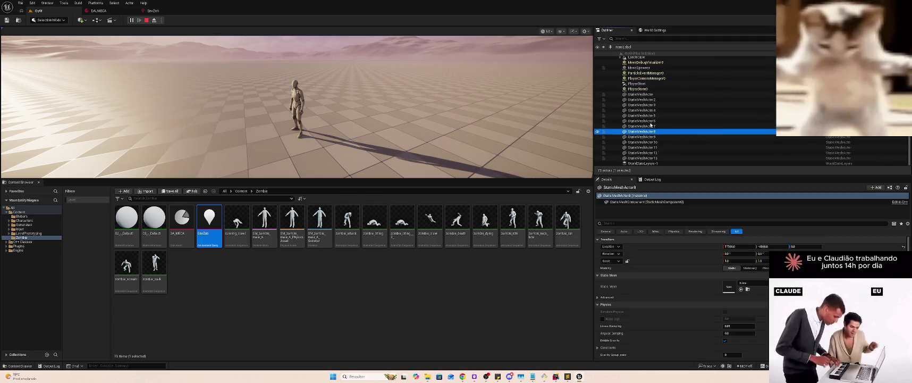
{"action": "left_click", "coordinate": [653, 111]}
{"action": "right_click", "coordinate": [653, 111]}
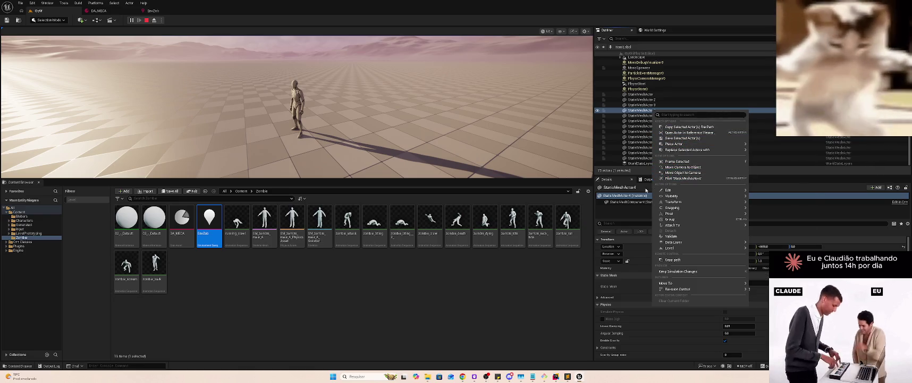
{"action": "mouse_move", "coordinate": [667, 196]}
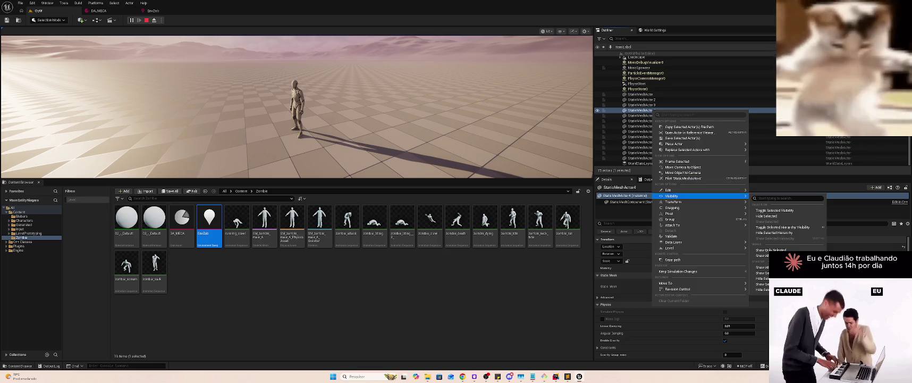
{"action": "left_click", "coordinate": [297, 106]}
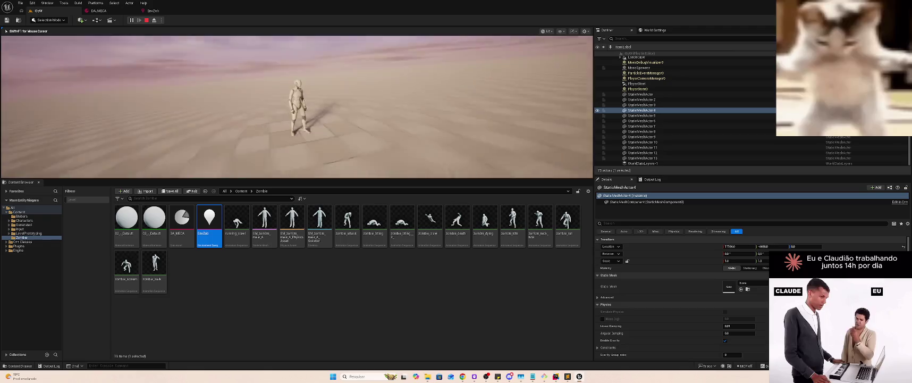
{"action": "key", "text": "Escape"}
Select StaticMeshActor through StaticMeshActor13 and delete all thirteen from the level
{"action": "right_click", "coordinate": [648, 129]}
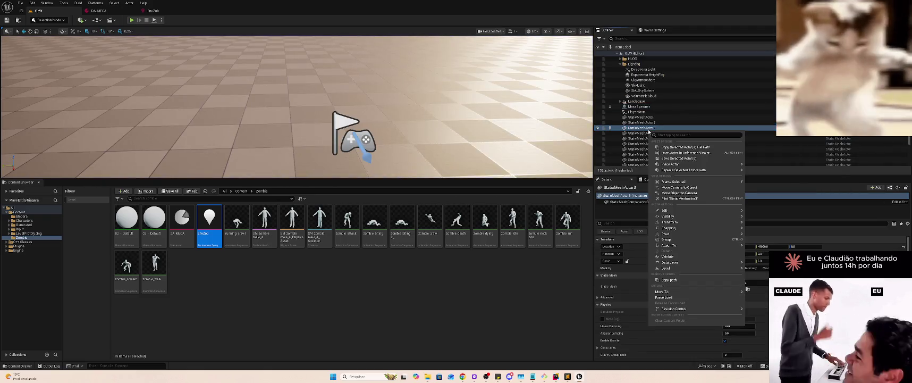
{"action": "left_click", "coordinate": [646, 136]}
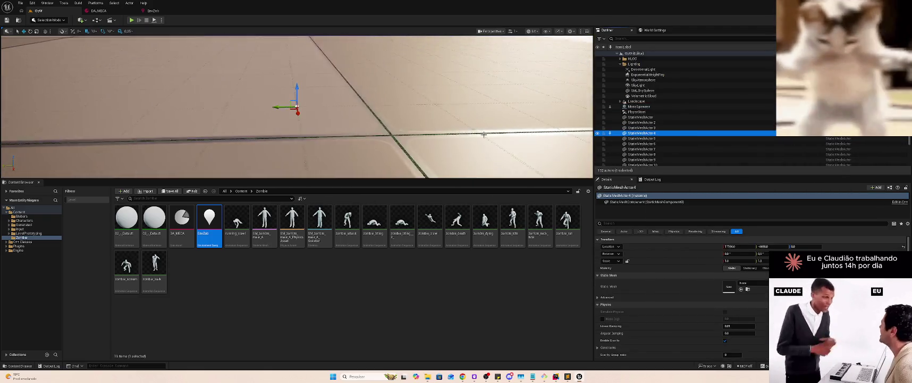
{"action": "double_click", "coordinate": [642, 133]}
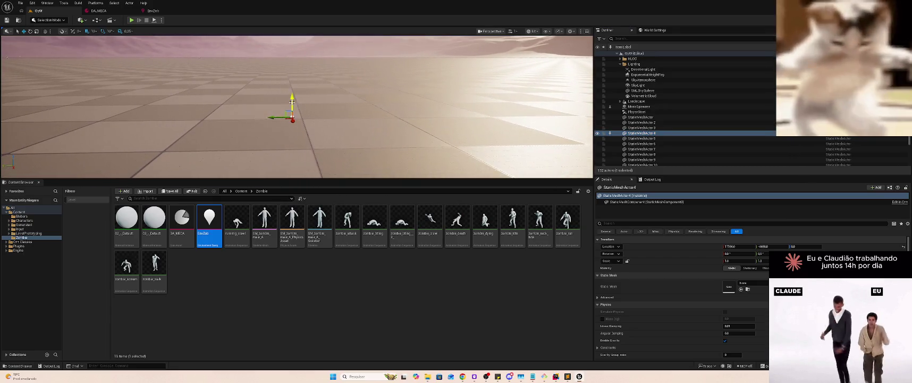
{"action": "left_click", "coordinate": [659, 117]}
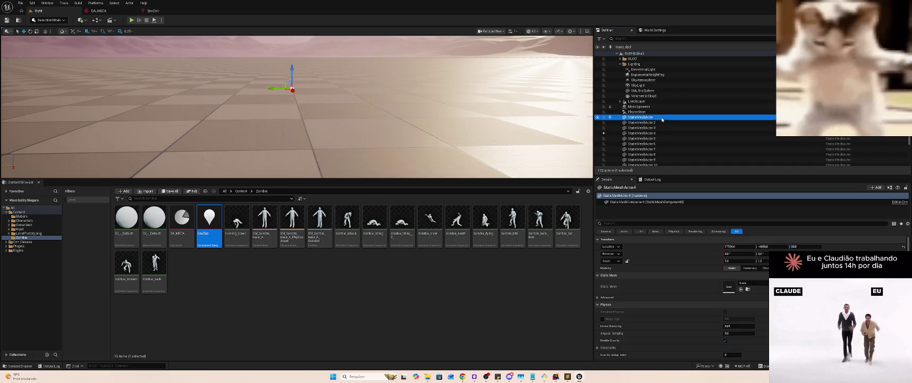
{"action": "scroll", "coordinate": [665, 121], "scroll_direction": "down", "scroll_amount": 2}
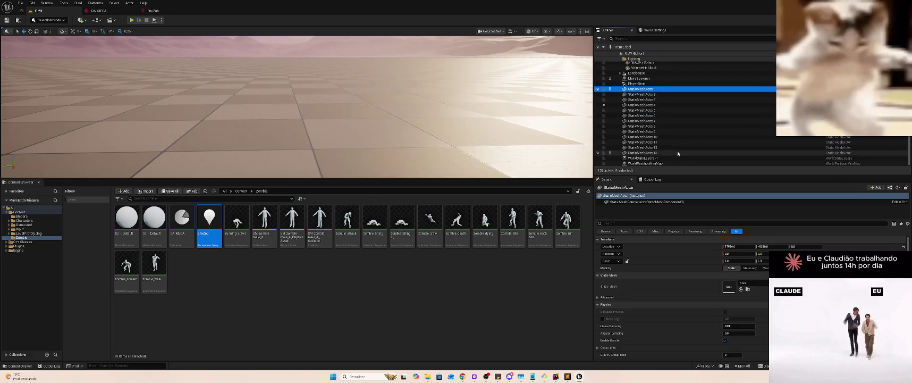
{"action": "left_click", "coordinate": [683, 152], "text": "shift"}
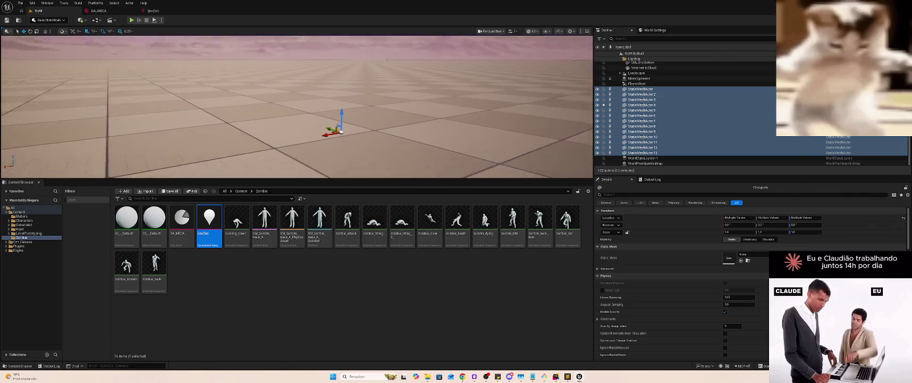
{"action": "key", "text": "Delete"}
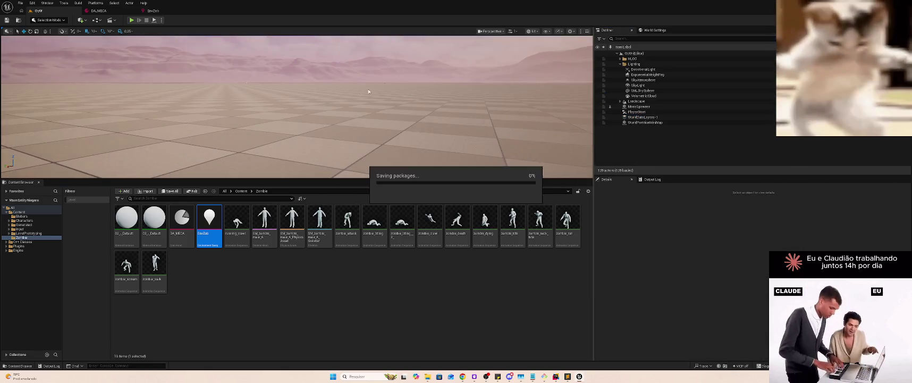
After a quick play test, set the MassSpawner Count to 200 and replay to see the grid-shaped zombie crowd
{"action": "left_click", "coordinate": [131, 20]}
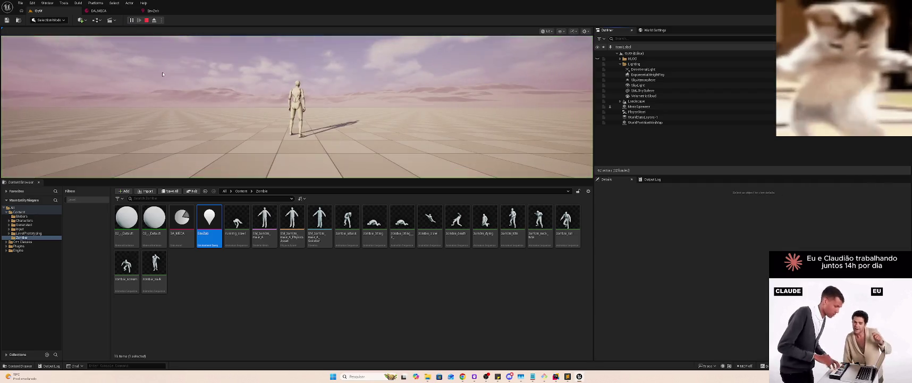
{"action": "key", "text": "Escape"}
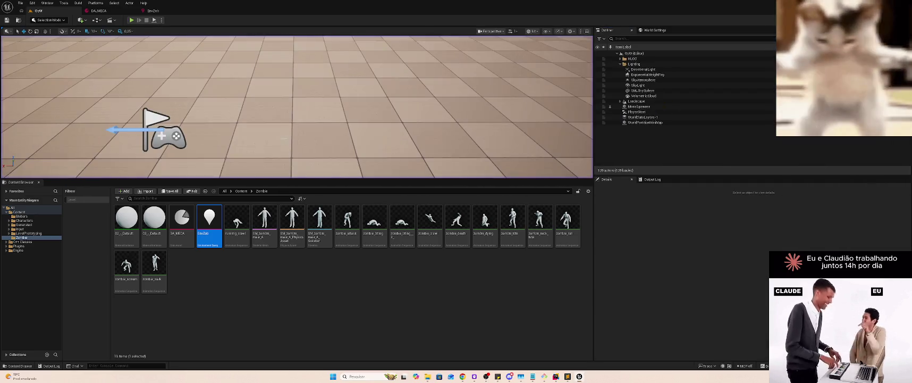
{"action": "double_click", "coordinate": [649, 107]}
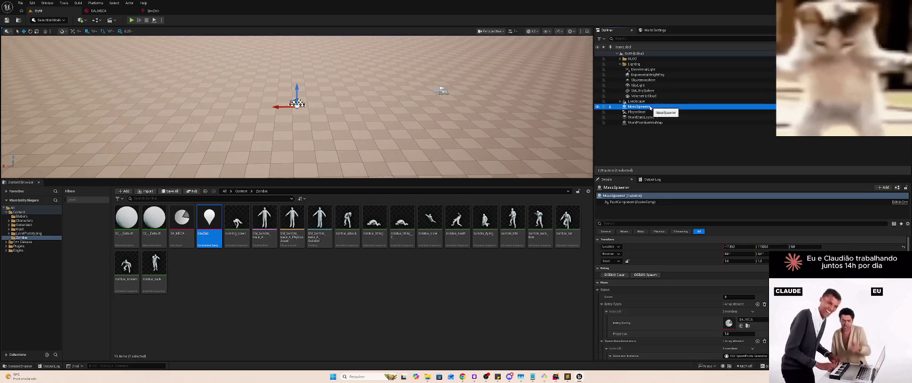
{"action": "left_click", "coordinate": [736, 297]}
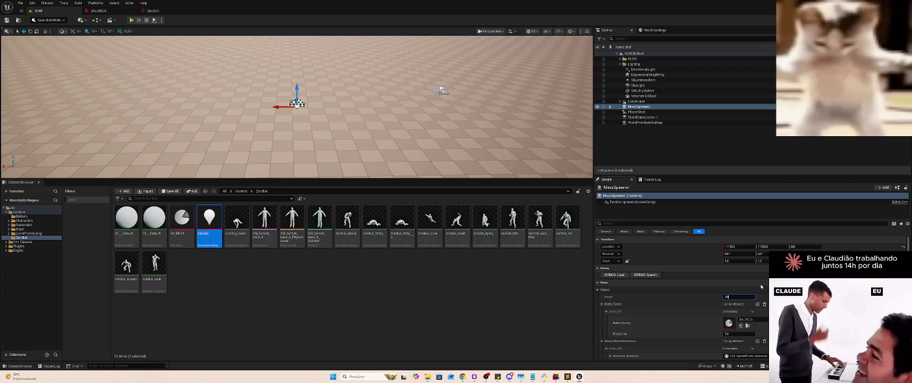
{"action": "key", "text": "Return"}
{"action": "left_click", "coordinate": [132, 20]}
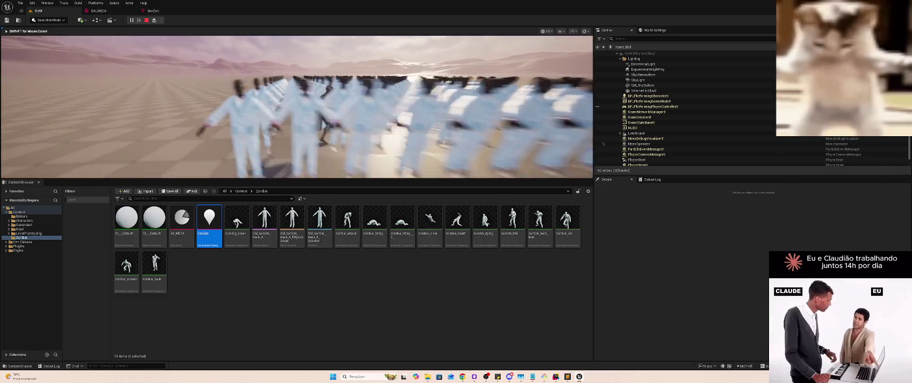
{"action": "key", "text": "Escape"}
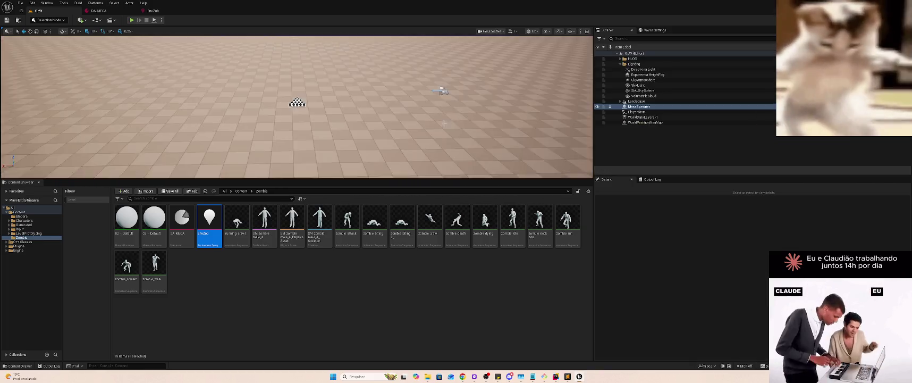
In DA_MECA's zombie Movement Params, raise Walk Speed to about 1133 and Run Speed to about 2755
{"action": "double_click", "coordinate": [190, 221]}
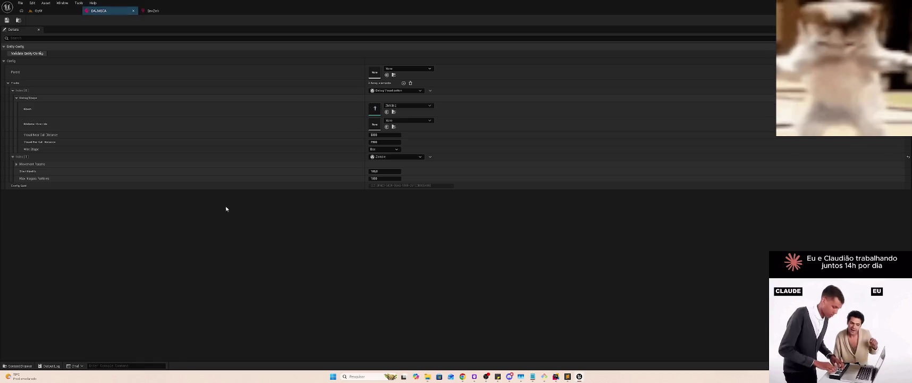
{"action": "left_click", "coordinate": [17, 164]}
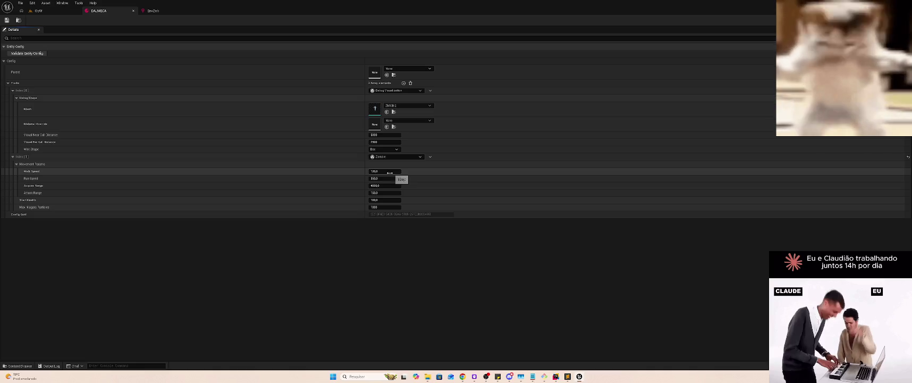
{"action": "left_click_drag", "start_coordinate": [379, 173], "coordinate": [419, 179]}
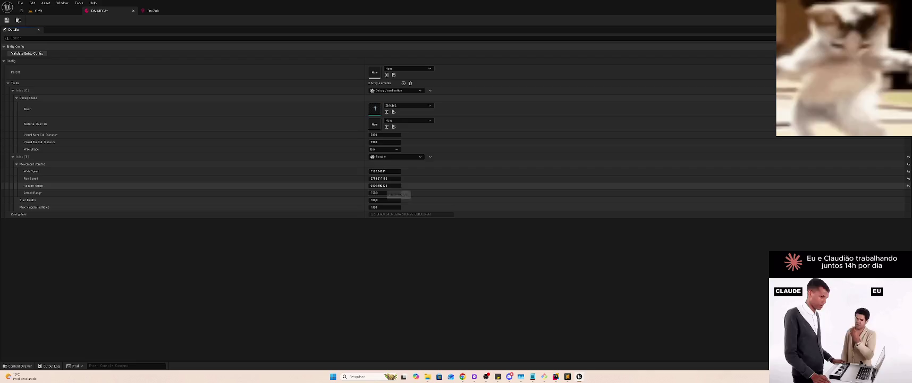
{"action": "left_click", "coordinate": [53, 11]}
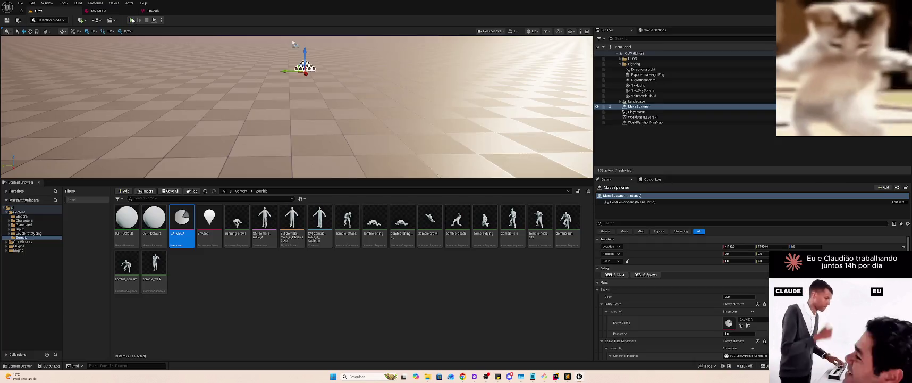
Play the level, eject with F8, select MassDebugVisualizer0, then bring up the MassEntity notes
{"action": "left_click", "coordinate": [132, 20]}
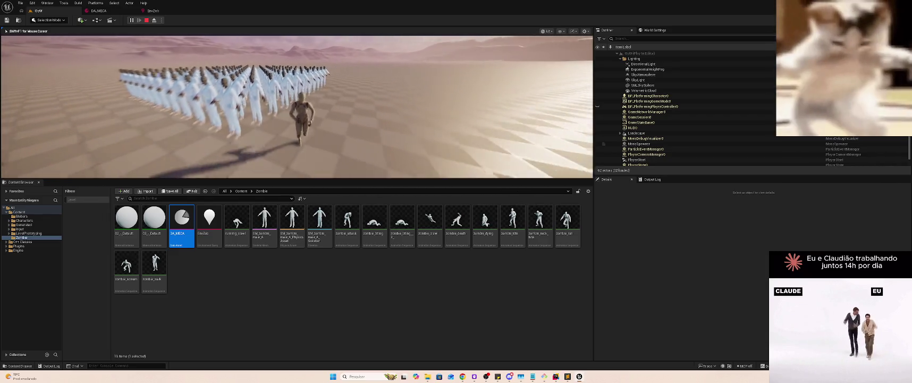
{"action": "key", "text": "super"}
{"action": "key", "text": "super"}
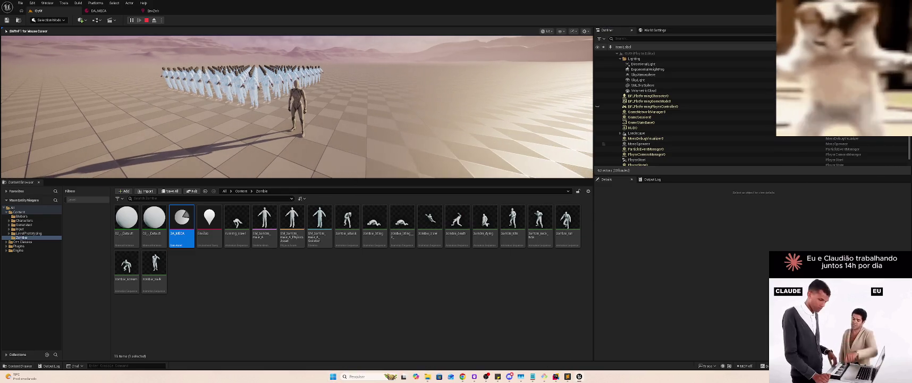
{"action": "key", "text": "F8"}
{"action": "left_click", "coordinate": [645, 138]}
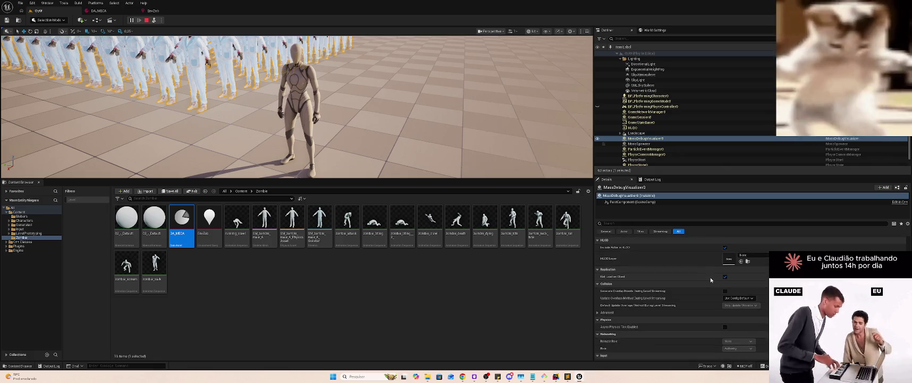
{"action": "key", "text": "alt+Tab"}
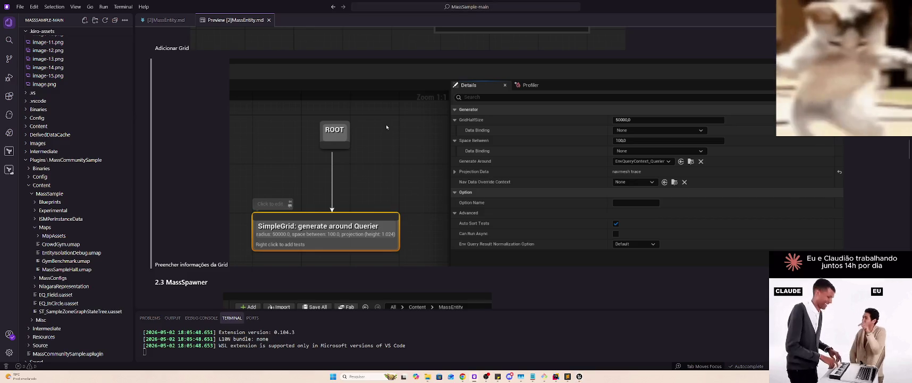
Scroll the MassEntity notes, hide the lofi music window, and resume the Large Numbers of Entities talk
{"action": "scroll", "coordinate": [418, 169], "scroll_direction": "down", "scroll_amount": 5}
{"action": "key", "text": "alt+Tab"}
{"action": "key", "text": "alt+Tab"}
{"action": "key", "text": "Tab"}
{"action": "key", "text": "Tab"}
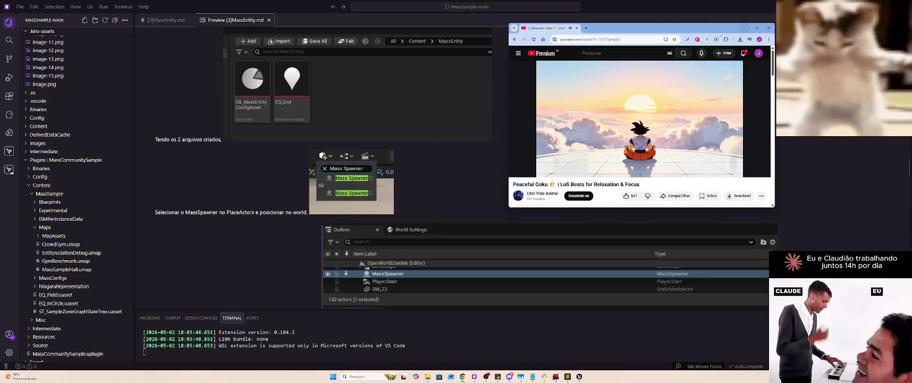
{"action": "key", "text": "alt+Tab"}
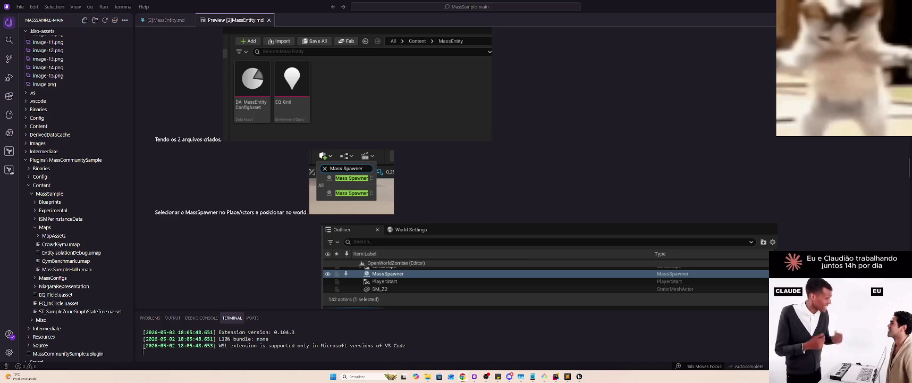
{"action": "key", "text": "alt+Tab"}
{"action": "key", "text": "Tab"}
{"action": "key", "text": "Tab"}
{"action": "key", "text": "Tab"}
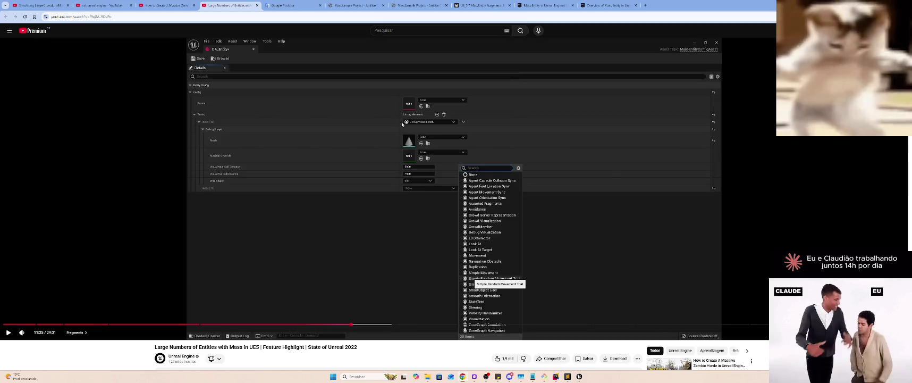
{"action": "left_click", "coordinate": [378, 180]}
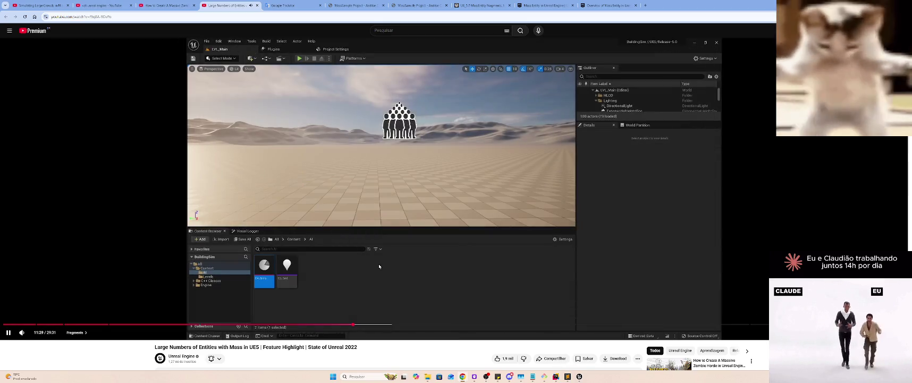
Rewind the Mass talk five seconds and pause where the new trait is added
{"action": "left_click", "coordinate": [379, 265]}
{"action": "key", "text": "Left"}
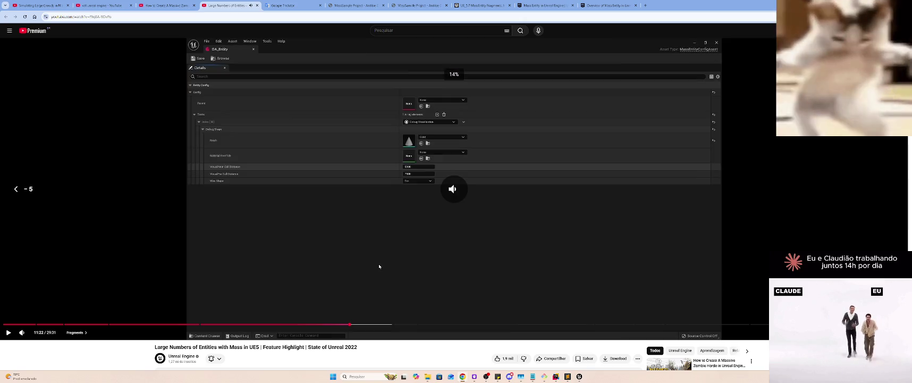
{"action": "left_click", "coordinate": [378, 263]}
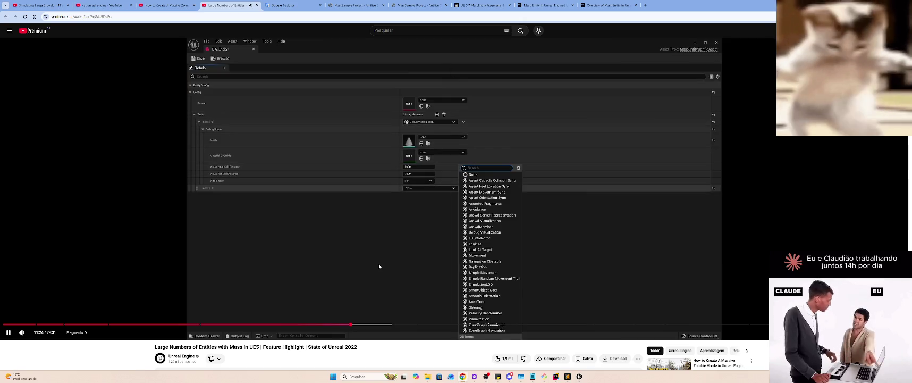
{"action": "left_click", "coordinate": [411, 243]}
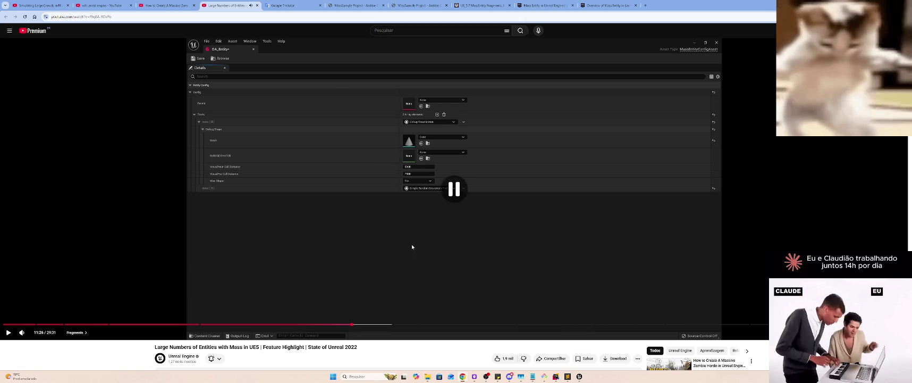
{"action": "key", "text": "alt+Tab"}
{"action": "key", "text": "alt+Tab"}
{"action": "key", "text": "alt+Tab"}
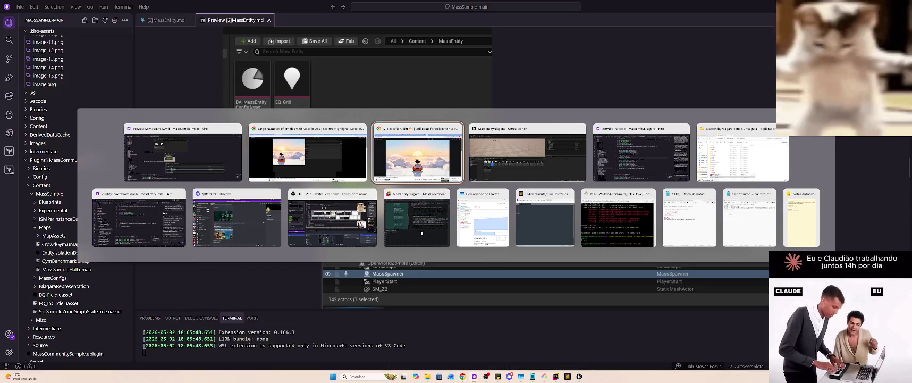
{"action": "key", "text": "alt+Tab"}
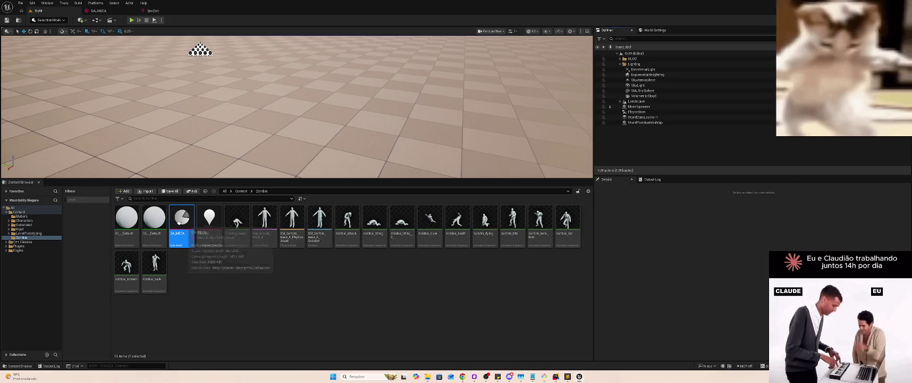
Open DA_MECA and scroll through the MassEntity notes for reference
{"action": "double_click", "coordinate": [182, 218]}
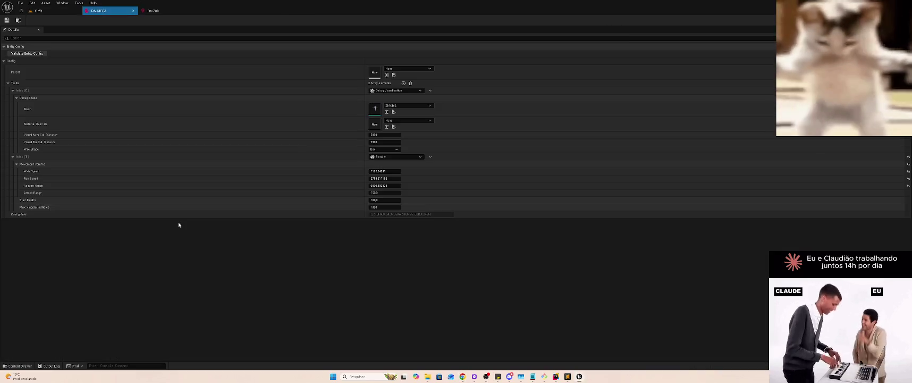
{"action": "key", "text": "alt+Tab"}
{"action": "left_click", "coordinate": [397, 159]}
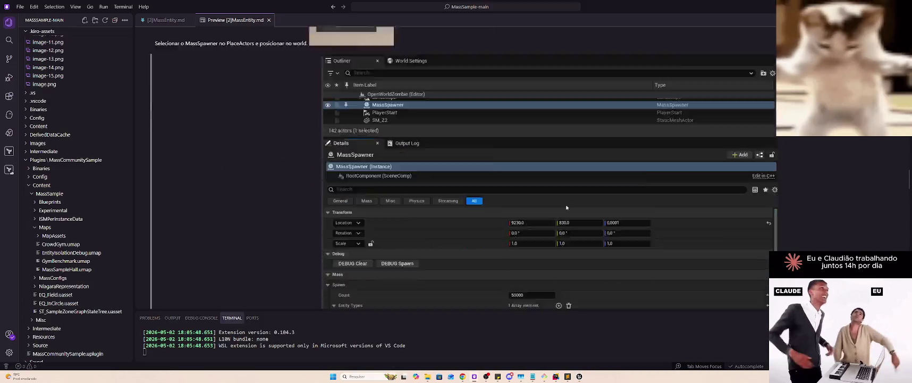
{"action": "scroll", "coordinate": [594, 234], "scroll_direction": "down", "scroll_amount": 10}
{"action": "scroll", "coordinate": [595, 235], "scroll_direction": "down", "scroll_amount": 5}
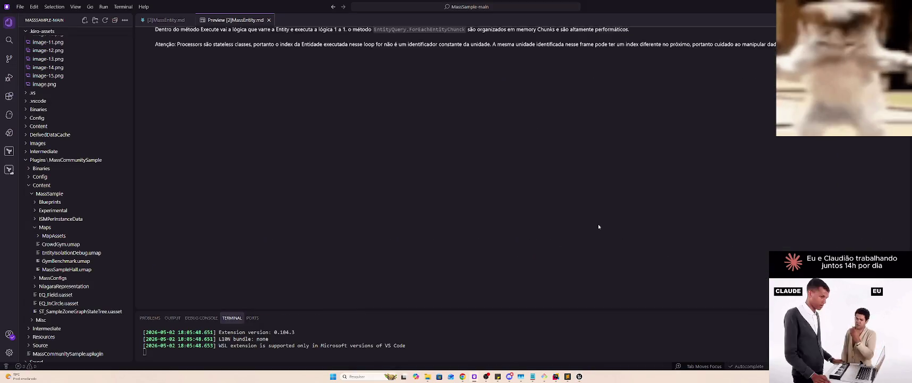
{"action": "scroll", "coordinate": [598, 224], "scroll_direction": "up", "scroll_amount": 6}
{"action": "scroll", "coordinate": [604, 215], "scroll_direction": "down", "scroll_amount": 2}
{"action": "key", "text": "alt+Tab"}
{"action": "key", "text": "alt+Tab"}
{"action": "key", "text": "alt+Tab"}
{"action": "key", "text": "alt+Tab"}
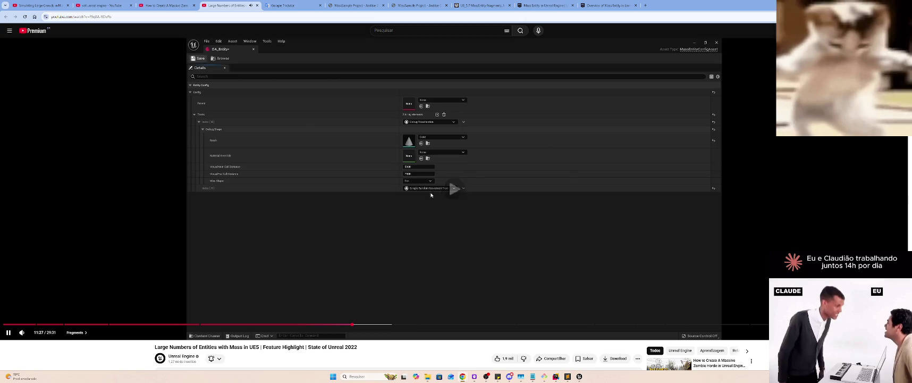
{"action": "key", "text": "alt+Tab"}
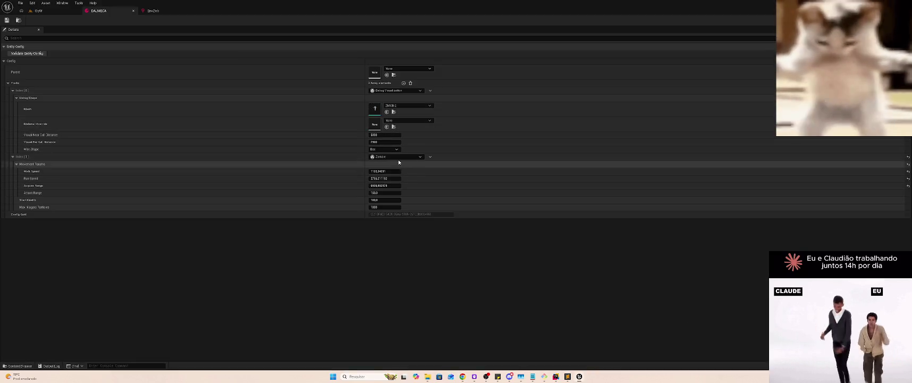
Change DA_MECA's second trait to Velocity Randomizer by searching the class list
{"action": "left_click", "coordinate": [402, 155]}
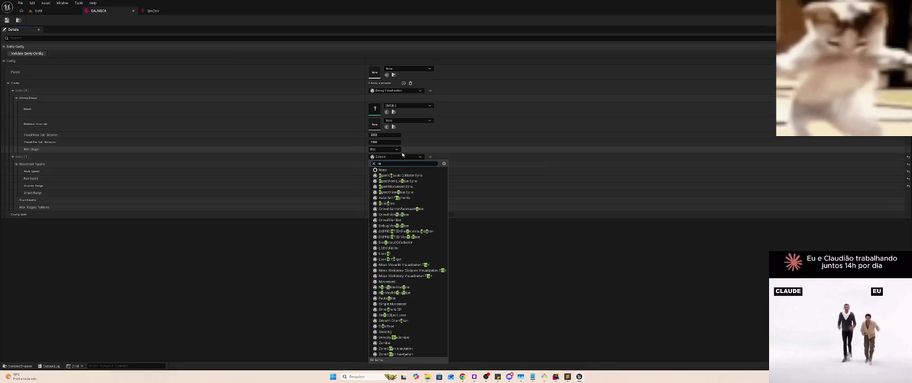
{"action": "type", "text": "n"}
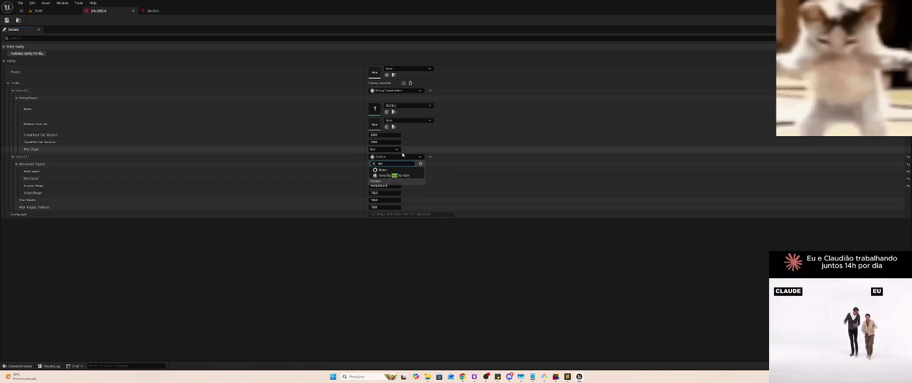
{"action": "key", "text": "Return"}
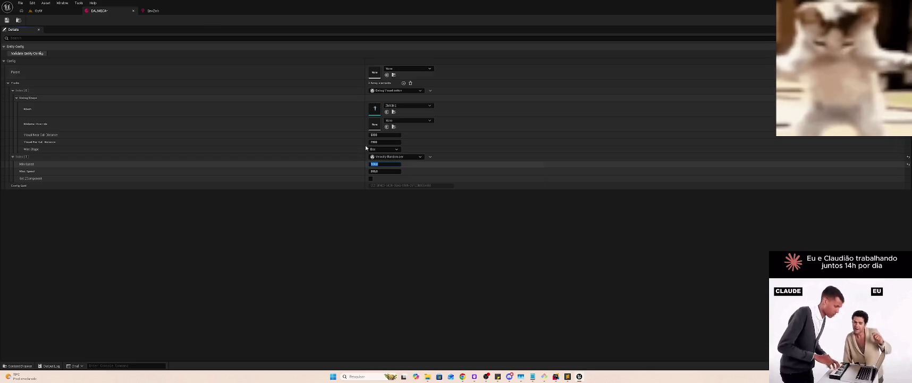
{"action": "left_click", "coordinate": [37, 11]}
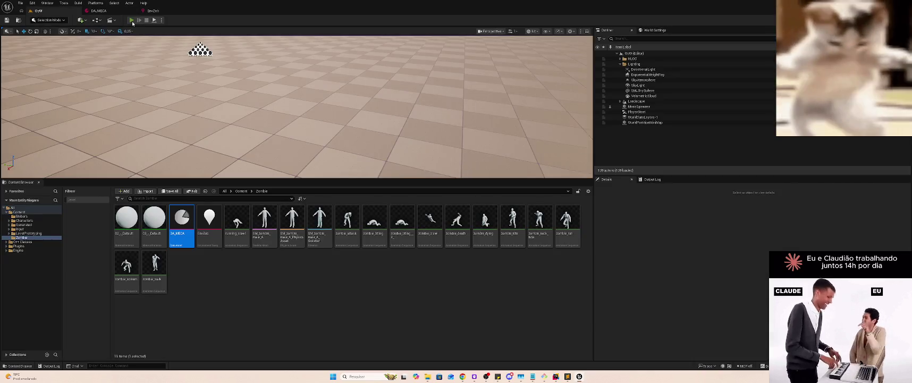
Play the level, eject with F8, and zoom around the zombie crowd before stopping
{"action": "left_click", "coordinate": [132, 21]}
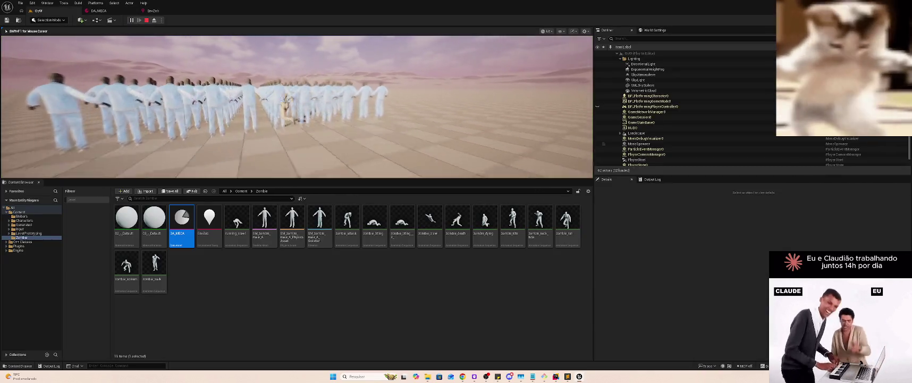
{"action": "key", "text": "super"}
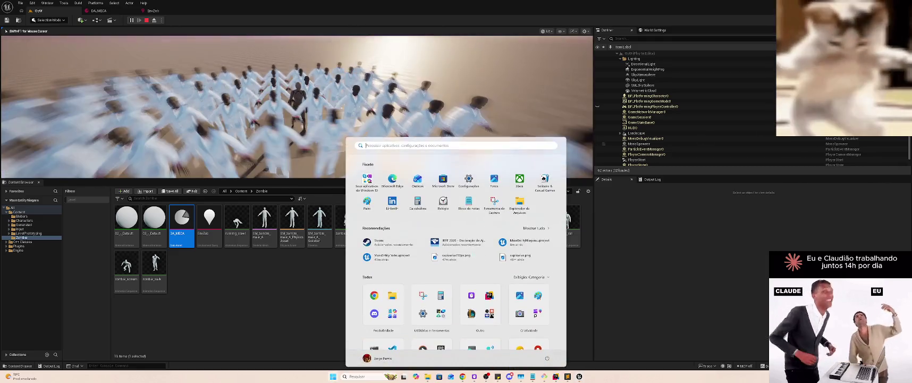
{"action": "left_click", "coordinate": [717, 129]}
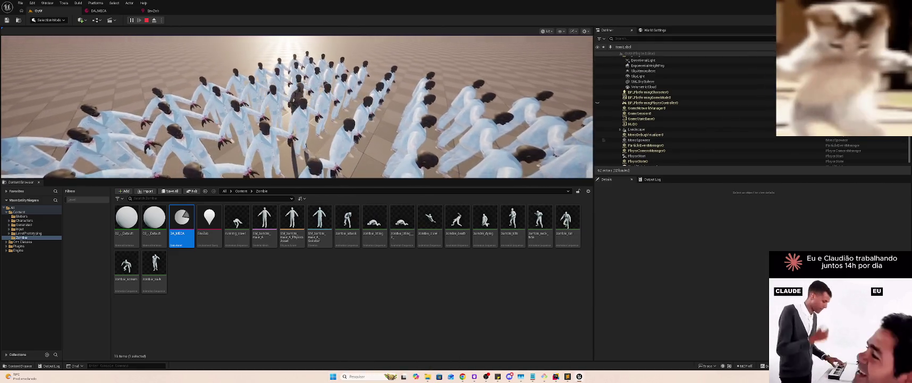
{"action": "key", "text": "F8"}
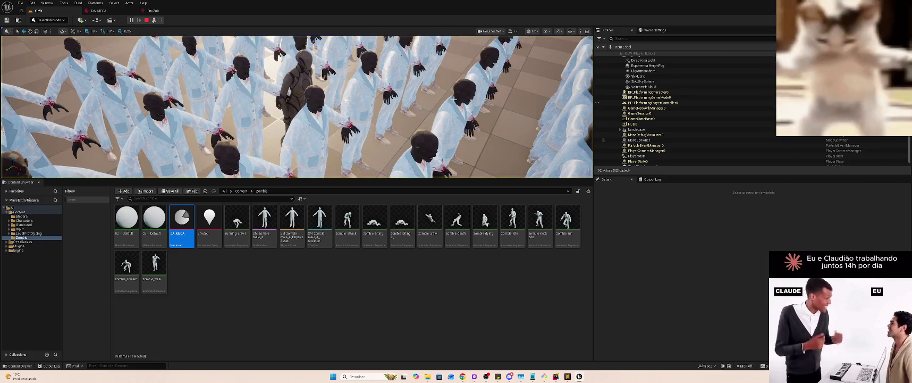
{"action": "left_click", "coordinate": [646, 134]}
{"action": "scroll", "coordinate": [435, 128], "scroll_direction": "down", "scroll_amount": 10}
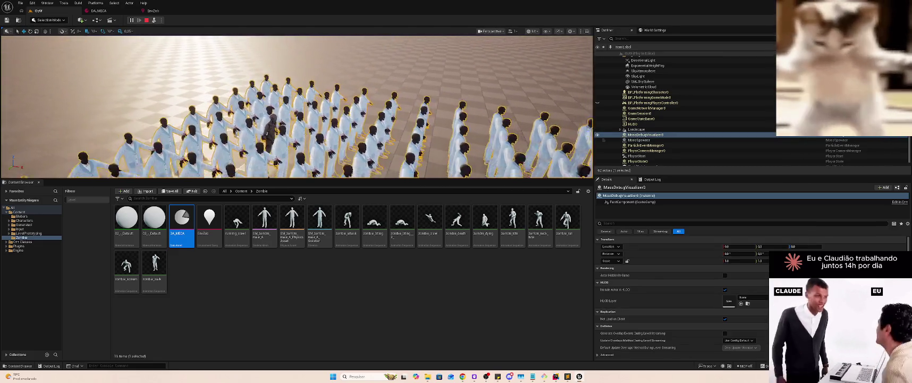
{"action": "scroll", "coordinate": [435, 128], "scroll_direction": "up", "scroll_amount": 10}
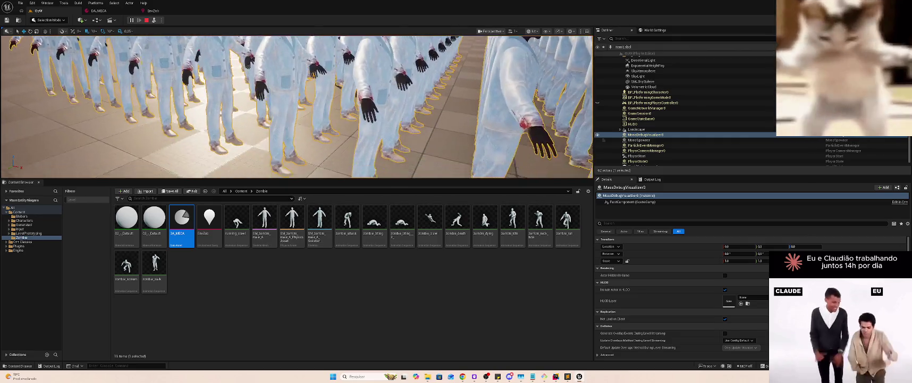
{"action": "scroll", "coordinate": [435, 128], "scroll_direction": "down", "scroll_amount": 8}
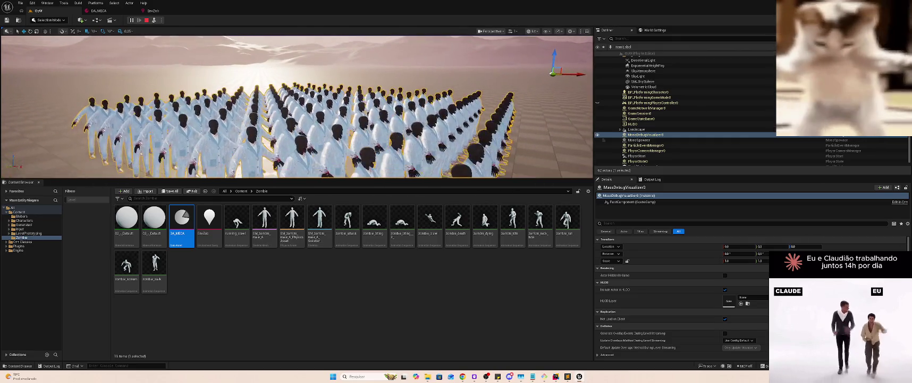
{"action": "key", "text": "Escape"}
Open the second trait's class list in DA_MECA, then switch toward the Mass tutorial video
{"action": "left_click", "coordinate": [104, 11]}
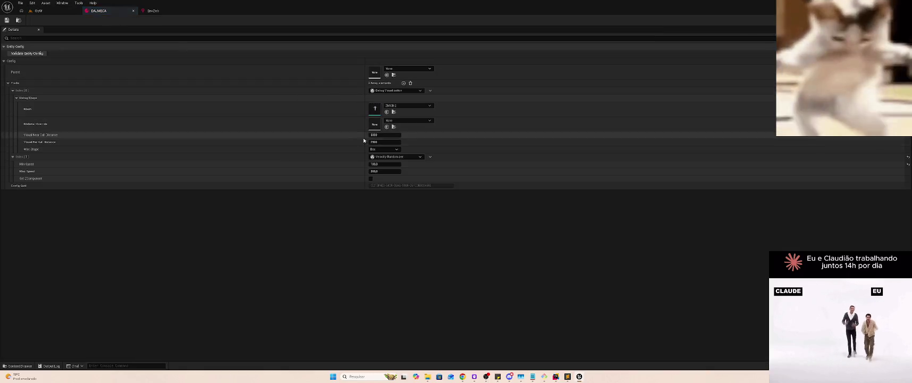
{"action": "left_click", "coordinate": [413, 157]}
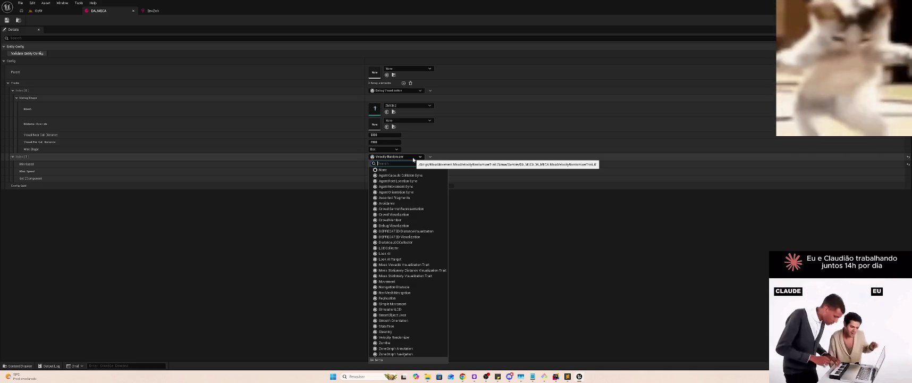
{"action": "key", "text": "alt+Tab"}
{"action": "key", "text": "alt+Tab"}
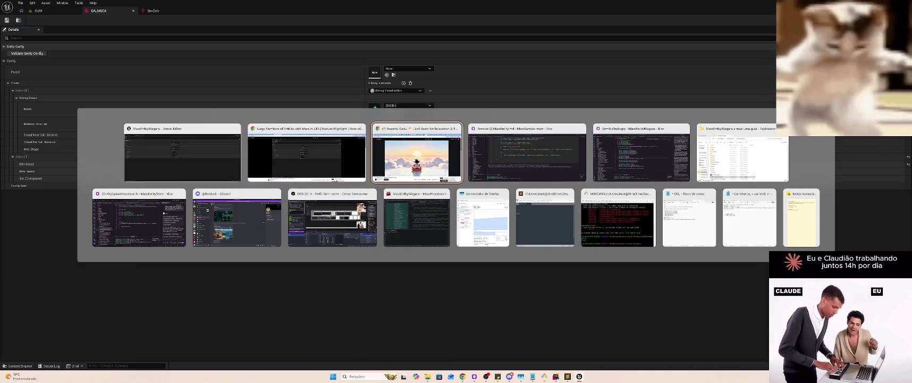
{"action": "key", "text": "alt+shift+Tab"}
Show the Mass tutorial fullscreen, rewind, and pause on the level view before returning to ZombieTrait.cpp
{"action": "key", "text": "k"}
{"action": "key", "text": "f"}
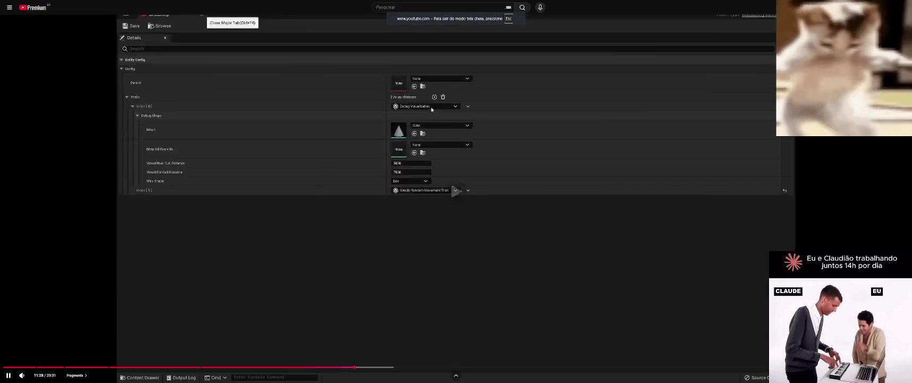
{"action": "key", "text": "Left"}
{"action": "key", "text": "Left"}
{"action": "key", "text": "Left"}
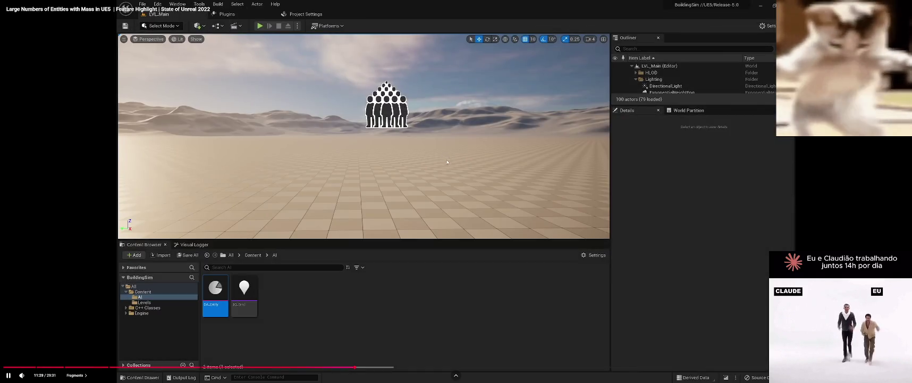
{"action": "left_click", "coordinate": [450, 164]}
{"action": "key", "text": "alt+Tab"}
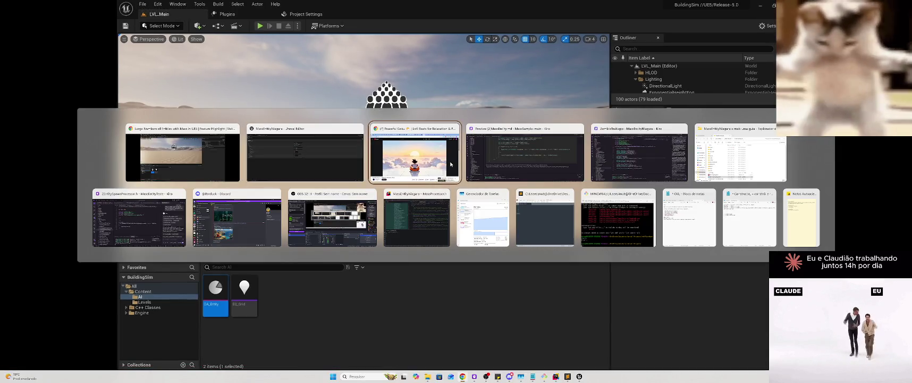
{"action": "key", "text": "alt+Tab"}
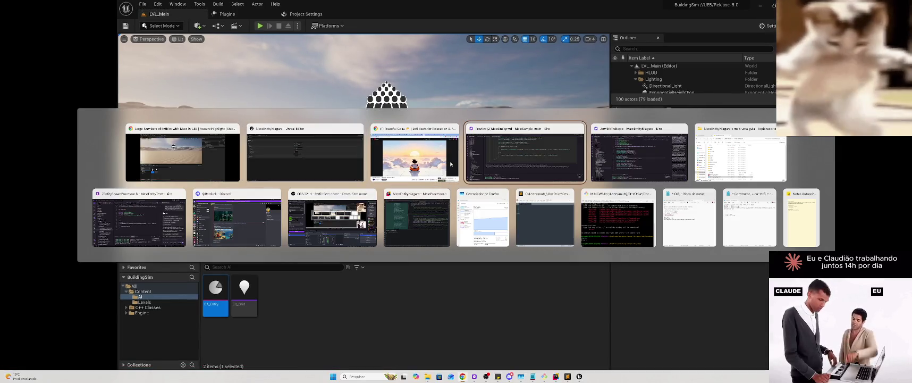
{"action": "key", "text": "alt+Tab"}
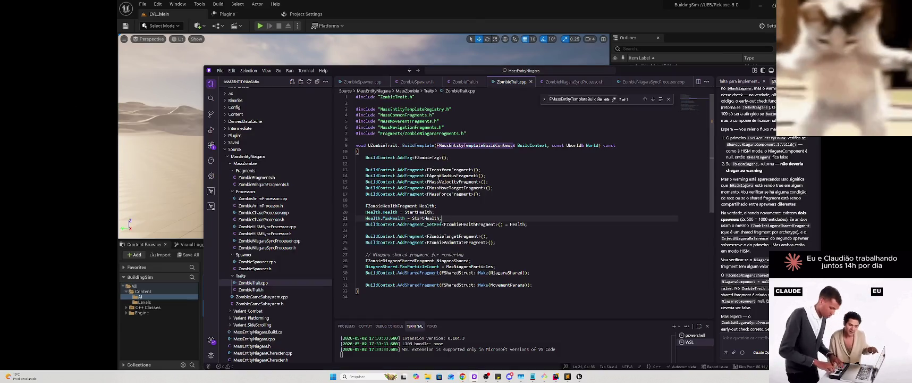
Look through ZombieNiagaraSyncProcessor.h, ZombieChaseProcessor.h and ZombieAnimProcessor.h
{"action": "left_click", "coordinate": [291, 248]}
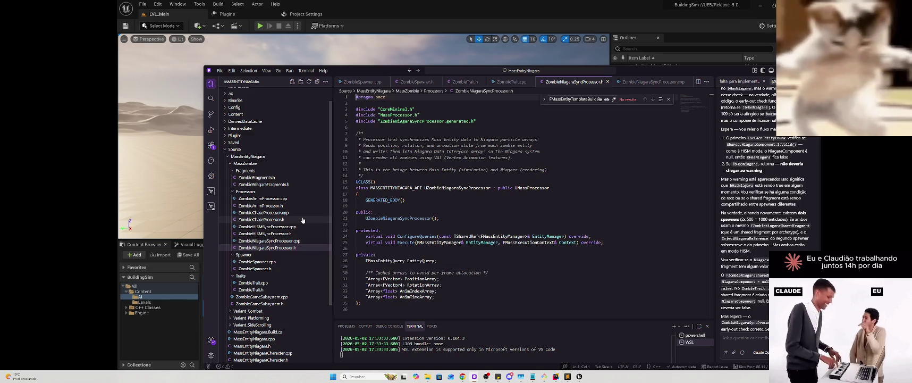
{"action": "left_click", "coordinate": [303, 220]}
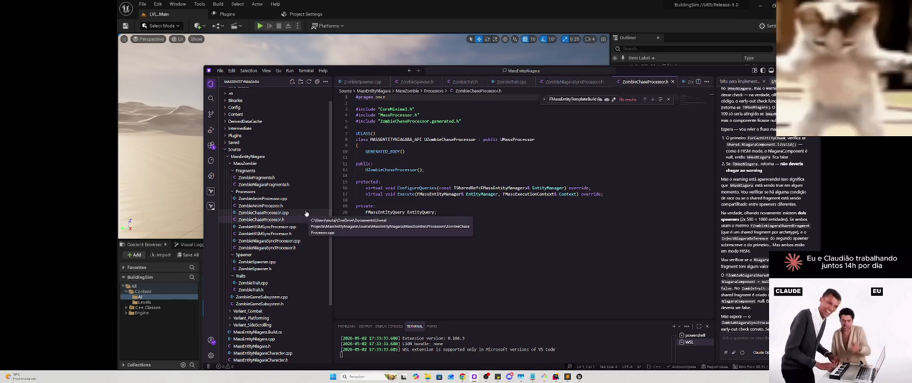
{"action": "left_click", "coordinate": [305, 206]}
{"action": "scroll", "coordinate": [306, 208], "scroll_direction": "down", "scroll_amount": 2}
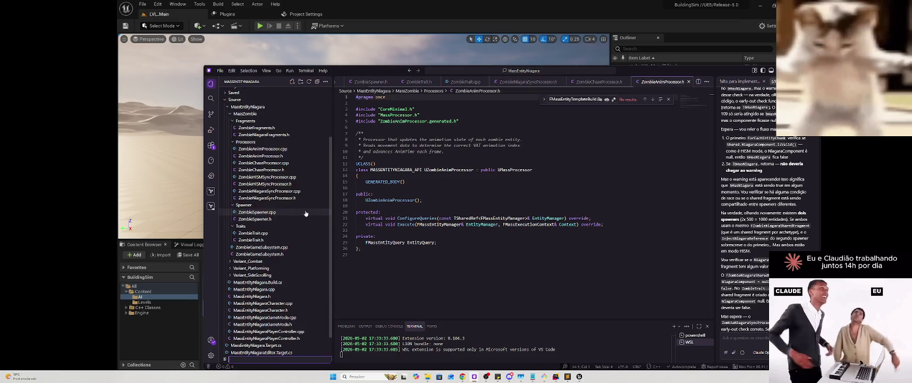
Open ZombieChaseProcessor.cpp and start a new line inside the UZombieChaseProcessor constructor
{"action": "left_click", "coordinate": [312, 177]}
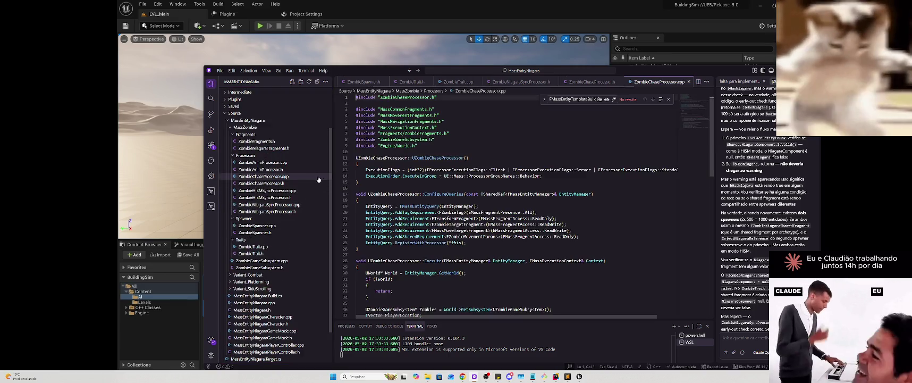
{"action": "left_click", "coordinate": [432, 158]}
{"action": "left_click", "coordinate": [431, 164]}
{"action": "key", "text": "Return"}
{"action": "type", "text": "b"}
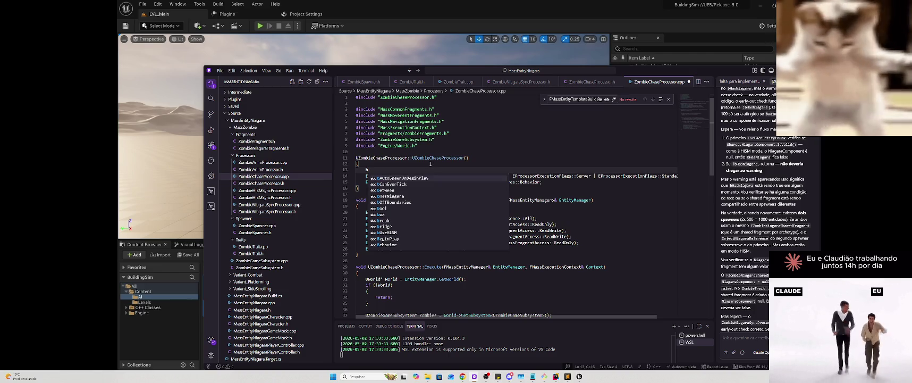
{"action": "scroll", "coordinate": [421, 210], "scroll_direction": "down", "scroll_amount": 3}
{"action": "key", "text": "alt+Tab"}
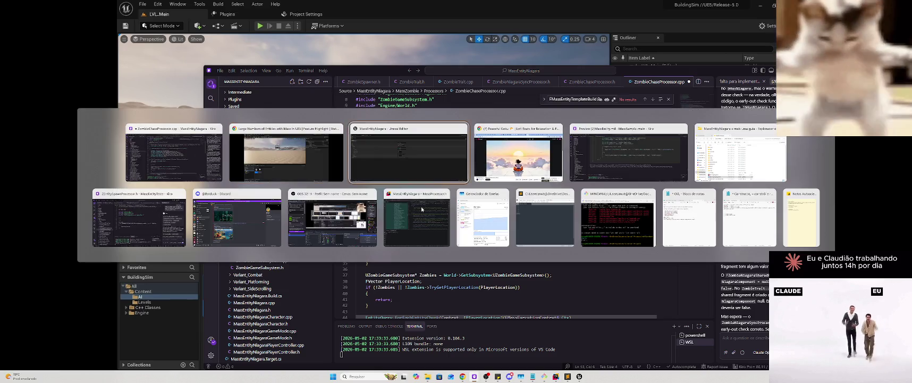